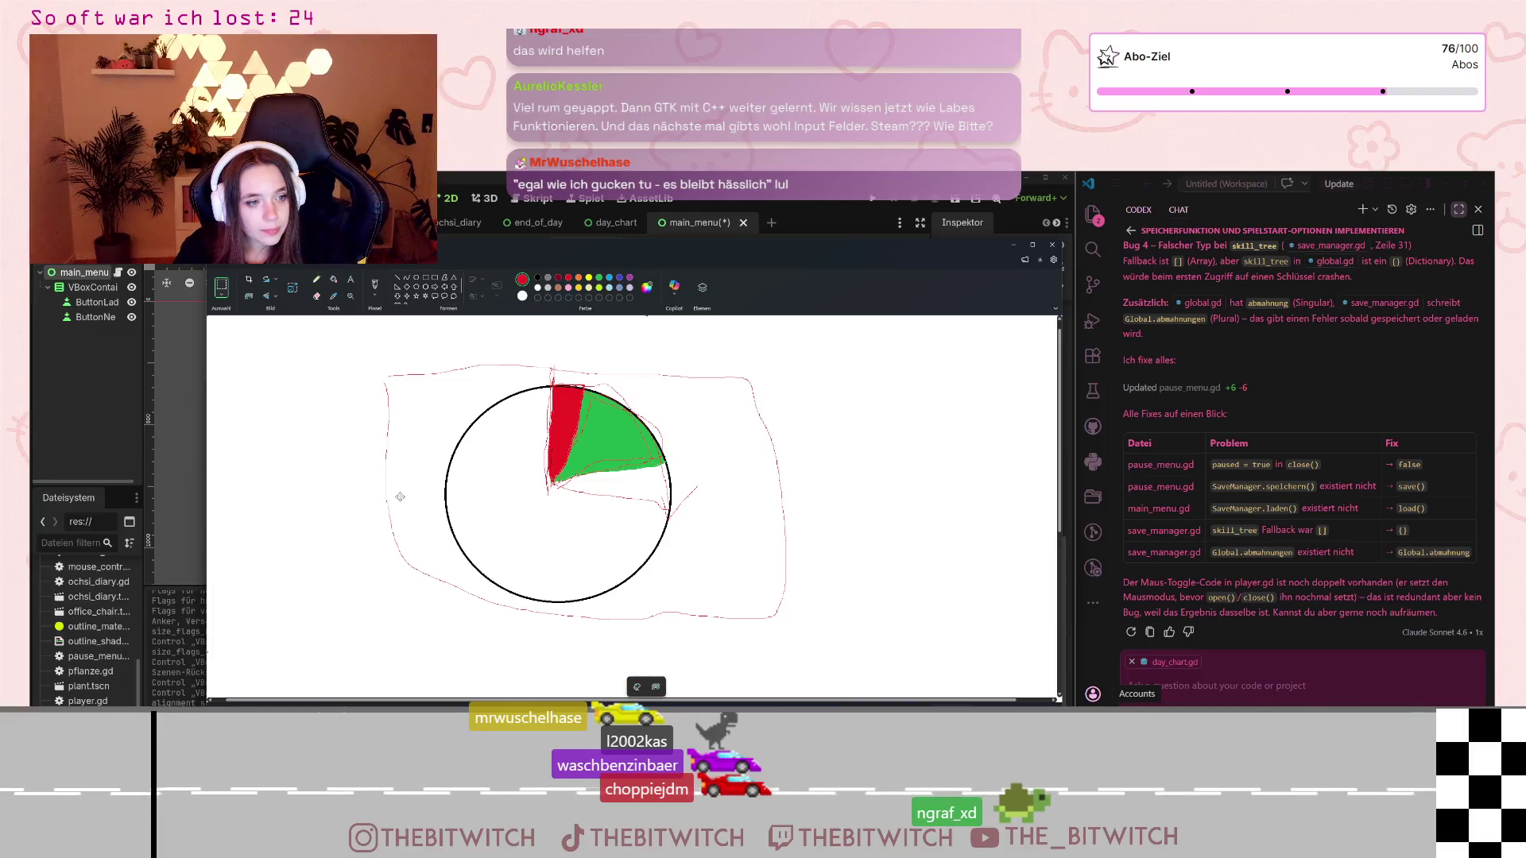
- Clear the old pie drawing, switch to black, and drag out the large rectangle menu frame
key("Delete")
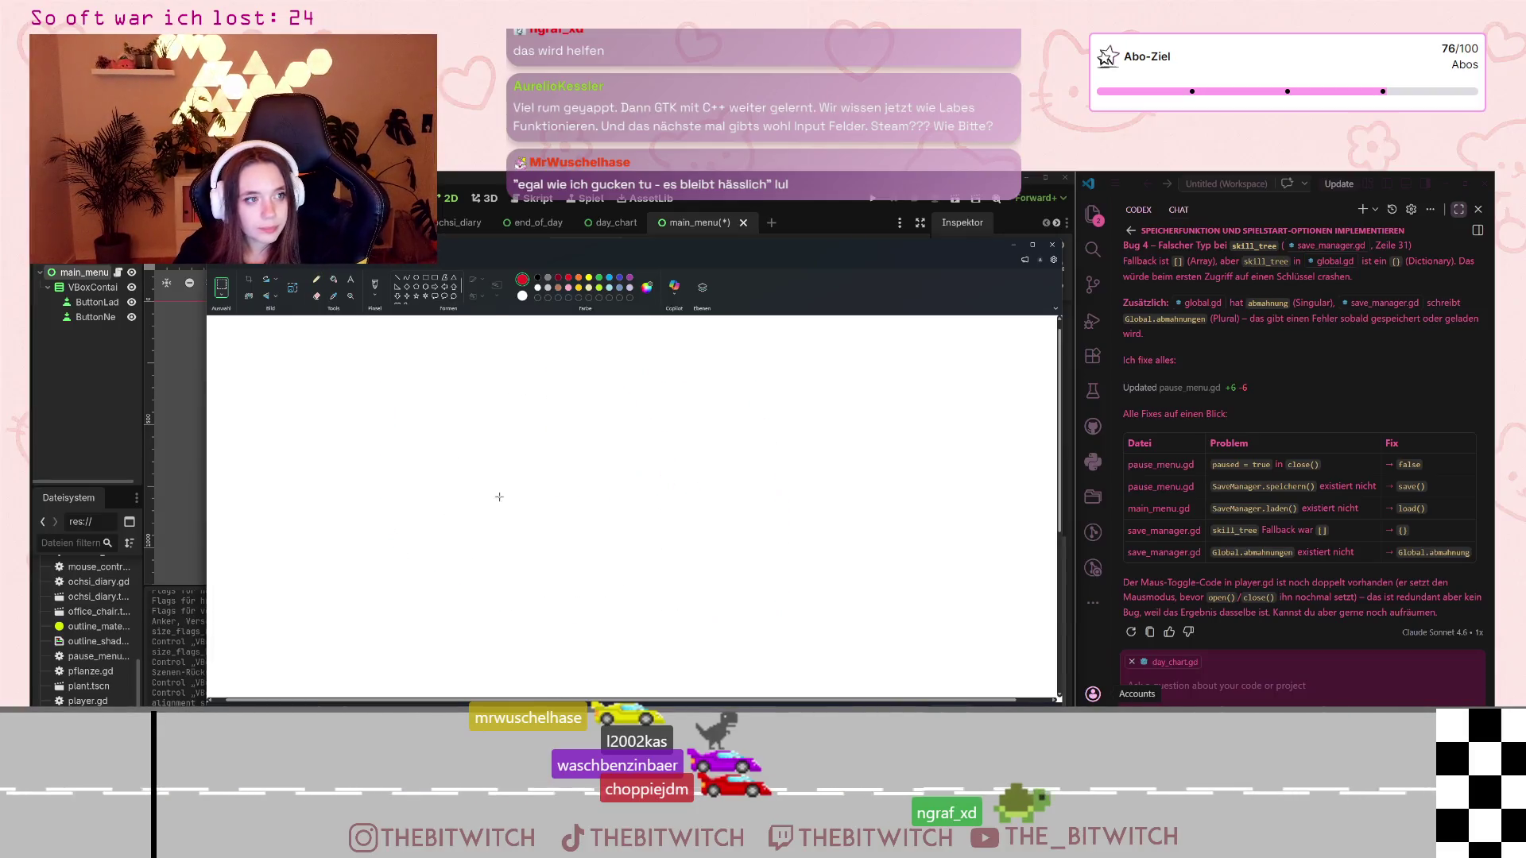
left_click(539, 279)
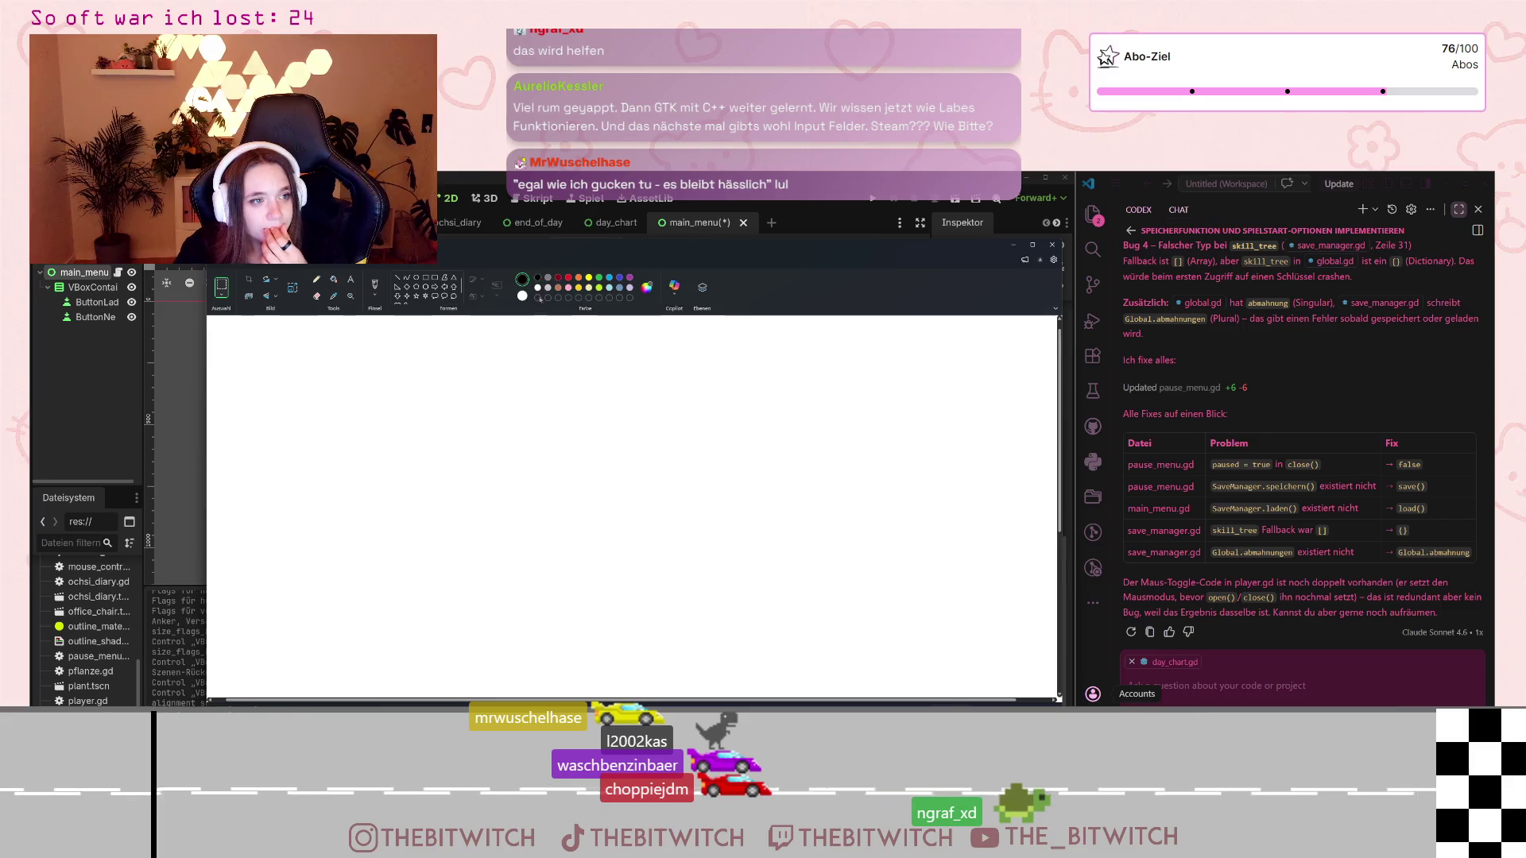
left_click(426, 278)
mouse_move(379, 344)
left_mouse_down()
mouse_move(865, 603)
mouse_move(910, 651)
left_mouse_up()
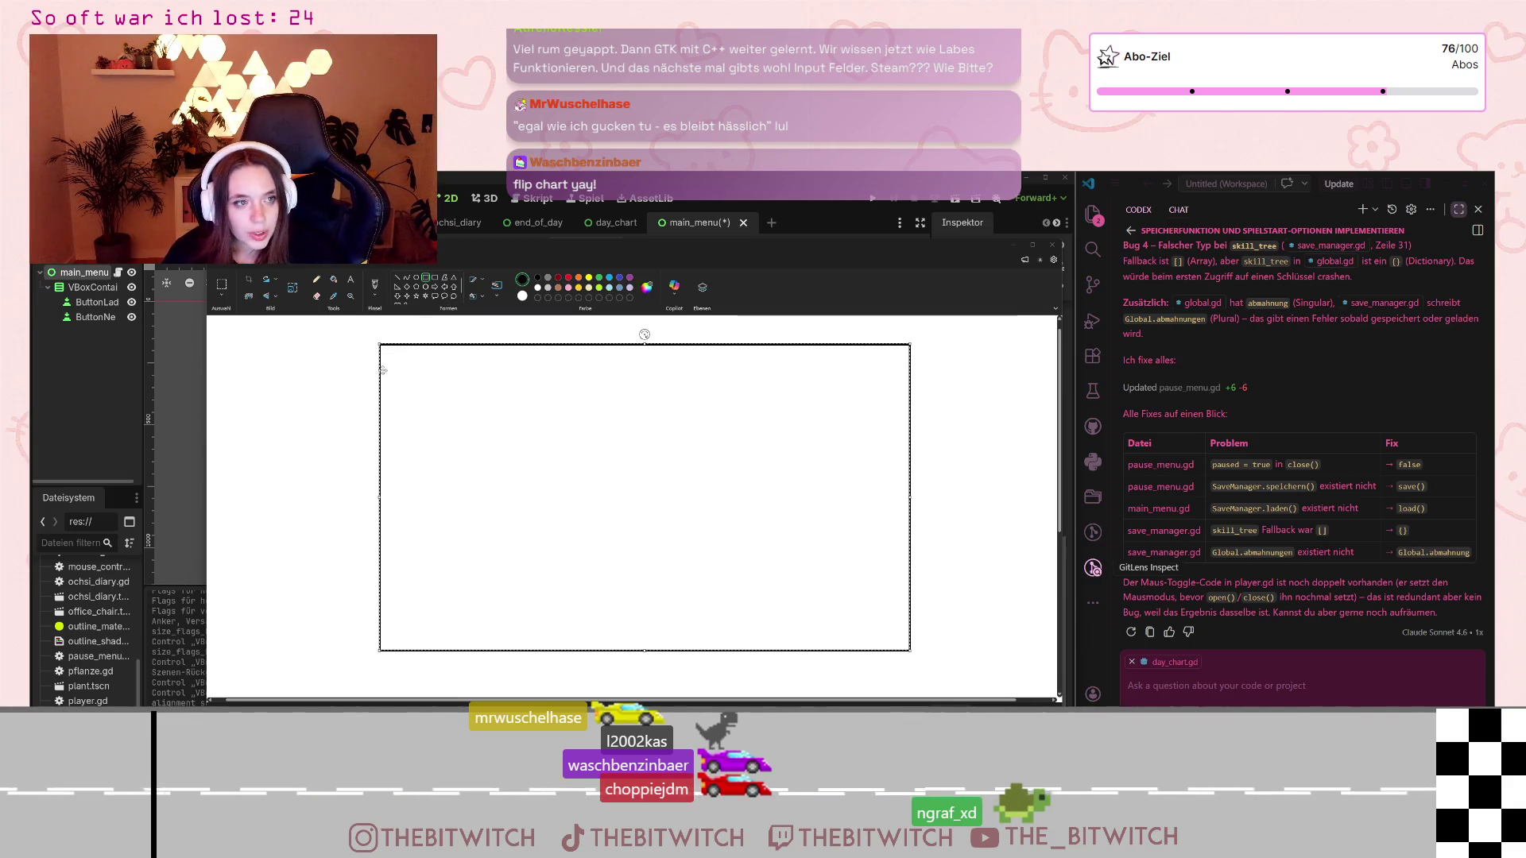
- Commit the large frame rectangle and restore the Paint window to a smaller size
left_click(1018, 549)
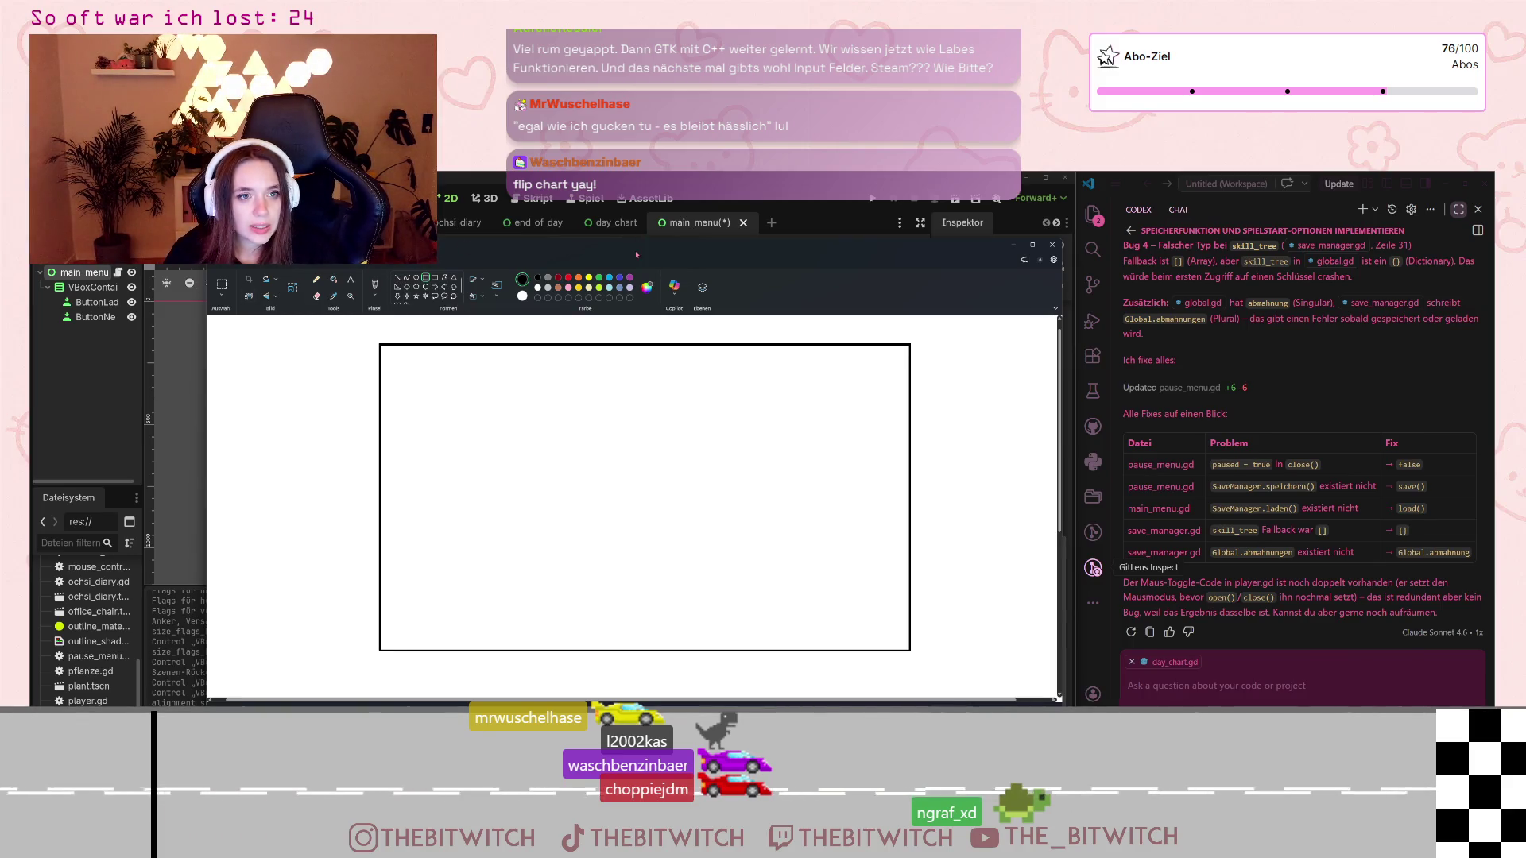
mouse_move(653, 254)
left_mouse_down()
mouse_move(822, 538)
mouse_move(744, 468)
mouse_move(843, 302)
mouse_move(775, 243)
left_mouse_up()
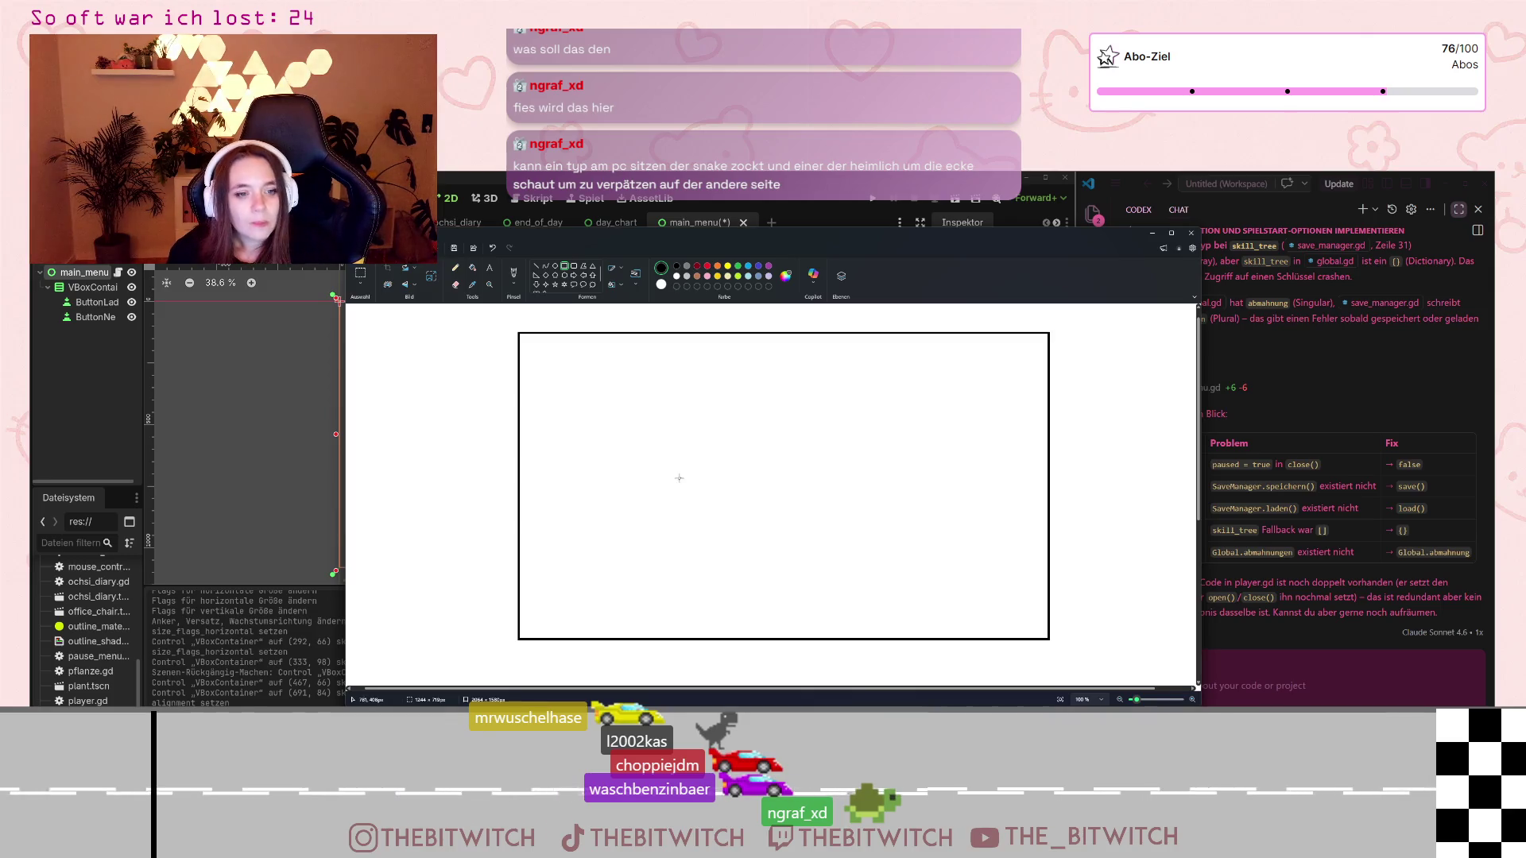
- Draw a thin button bar inside the menu frame
mouse_move(692, 481)
left_mouse_down()
mouse_move(846, 522)
mouse_move(901, 498)
left_mouse_up()
- Nudge the button bar left and up, undoing a misplaced whole-canvas paste
mouse_move(705, 491)
left_mouse_down()
mouse_move(689, 493)
mouse_move(697, 525)
mouse_move(587, 589)
left_mouse_up()
key("ctrl+a")
key("ctrl+c")
key("ctrl+v")
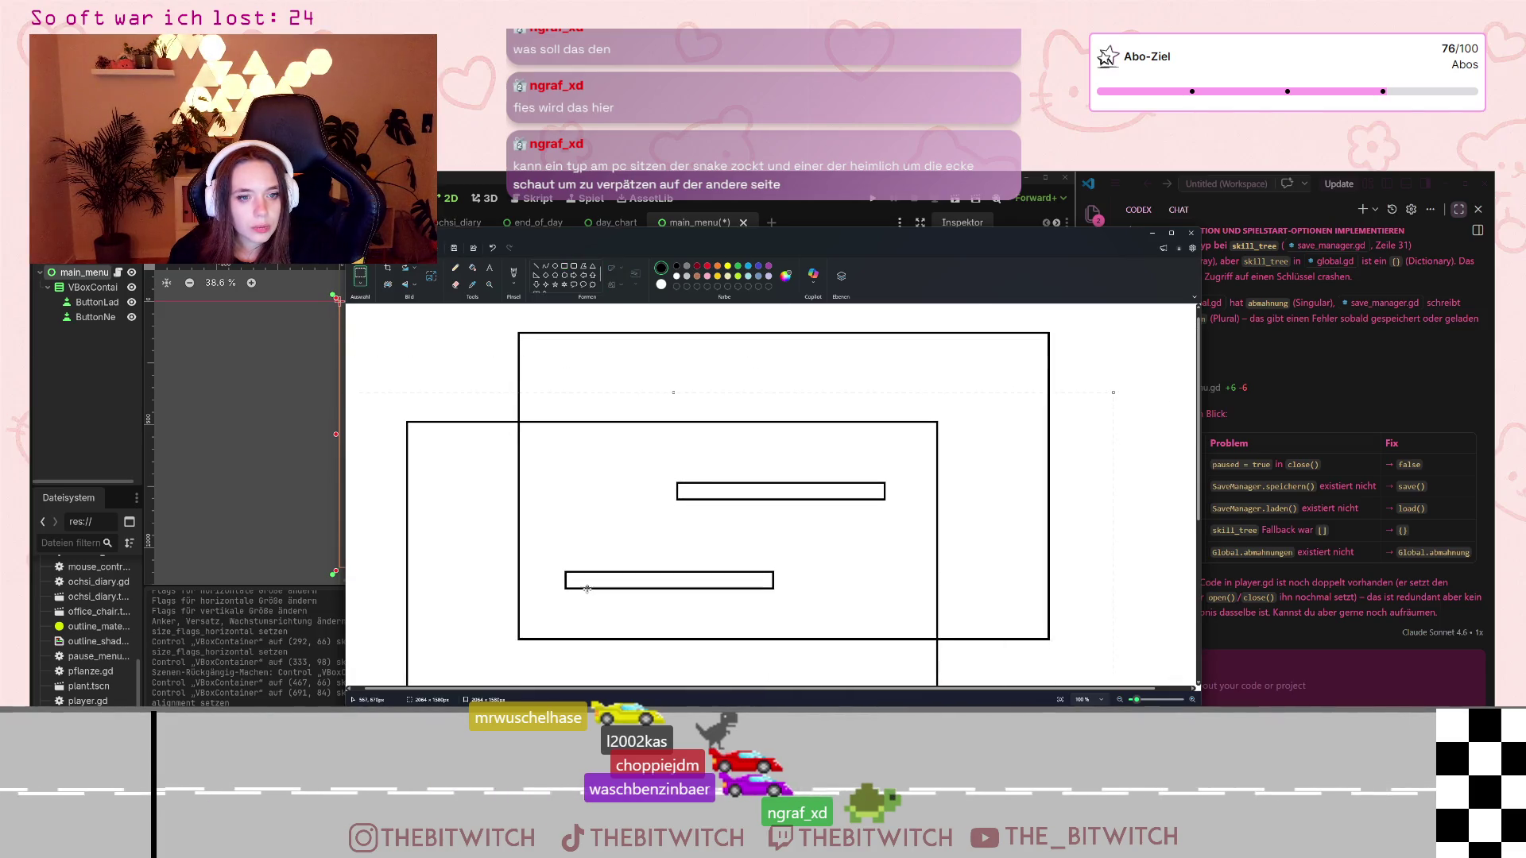
key("ctrl+z")
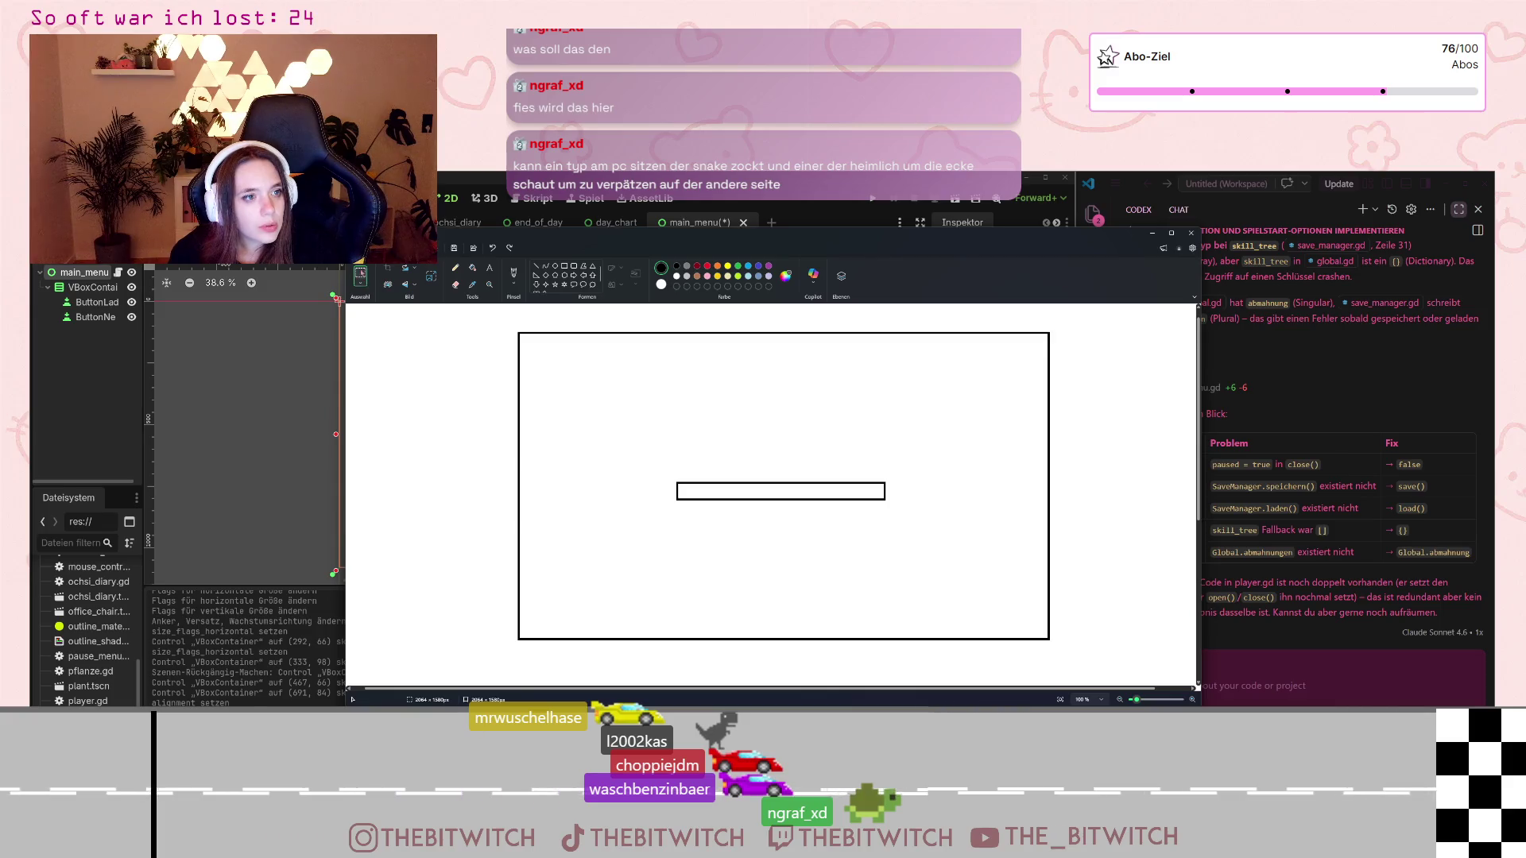
- Duplicate the button bar with a rectangular selection and place the copy just below it
left_click(360, 284)
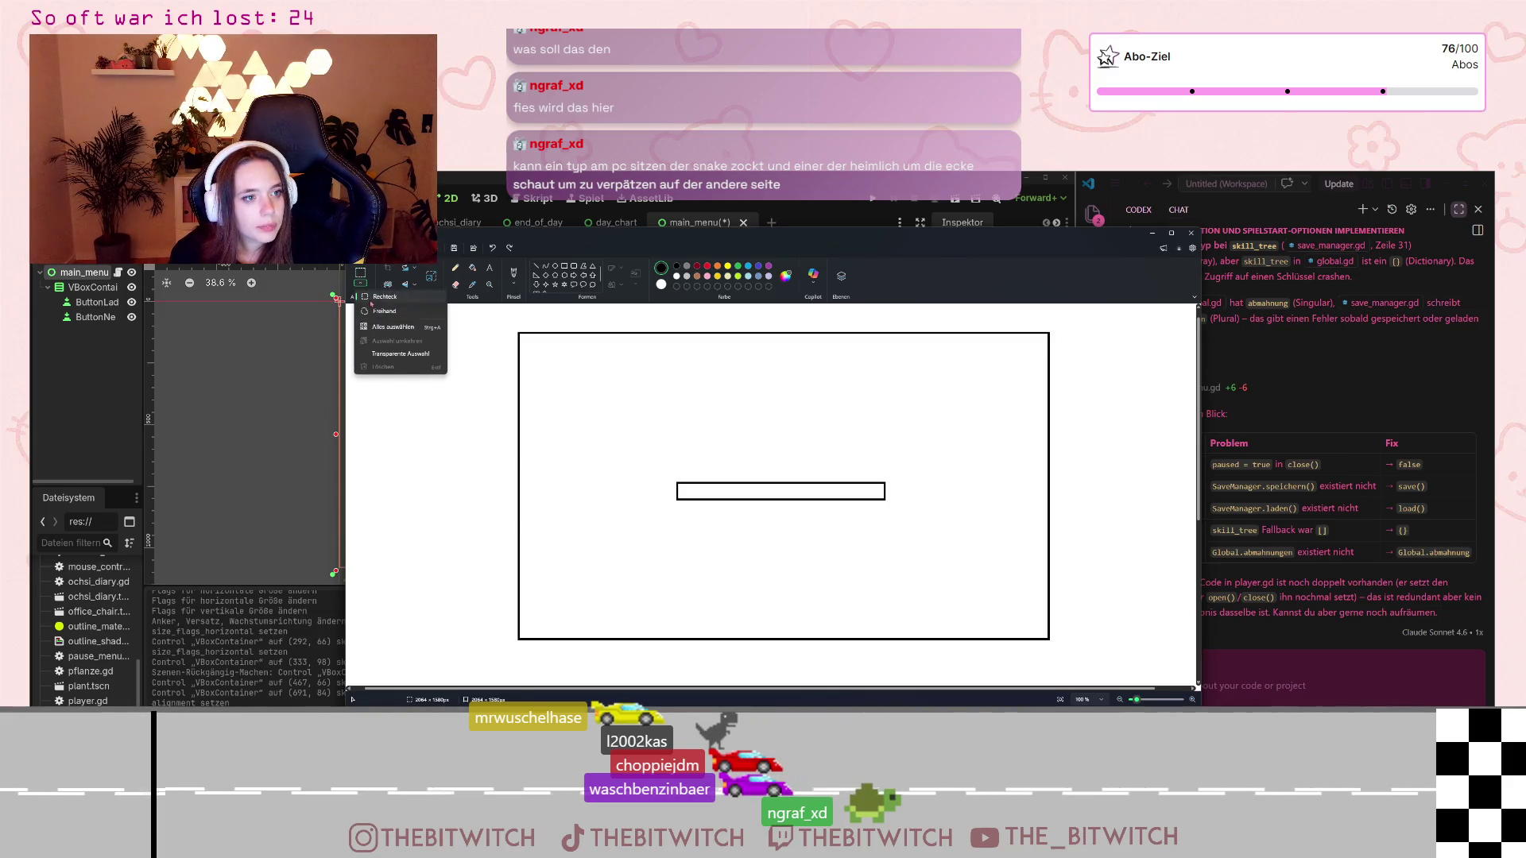
left_click(375, 297)
left_click_drag(659, 479, 925, 522)
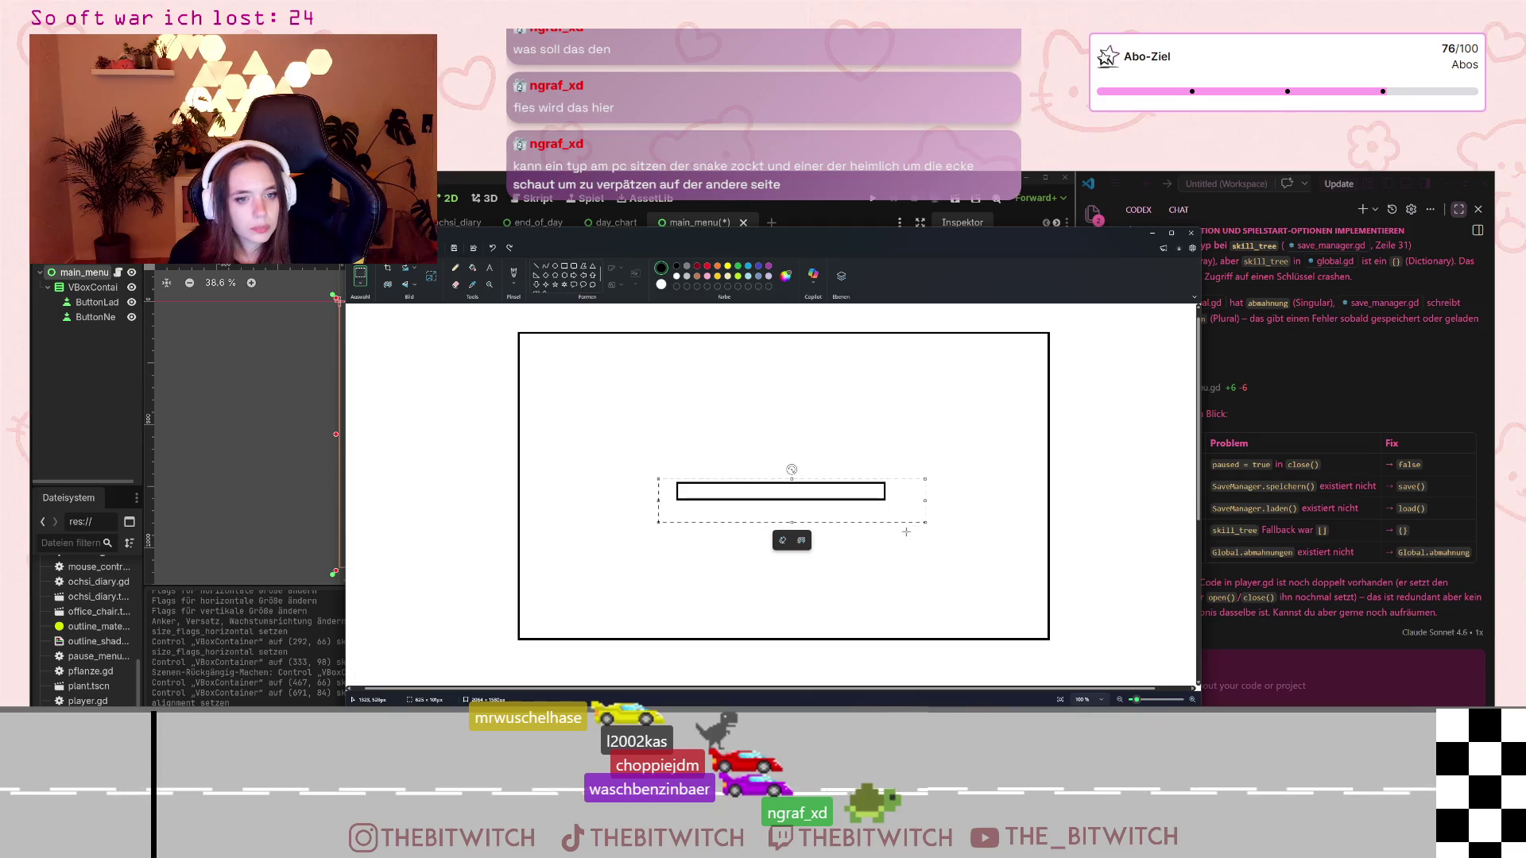
key("ctrl+c")
key("ctrl+v")
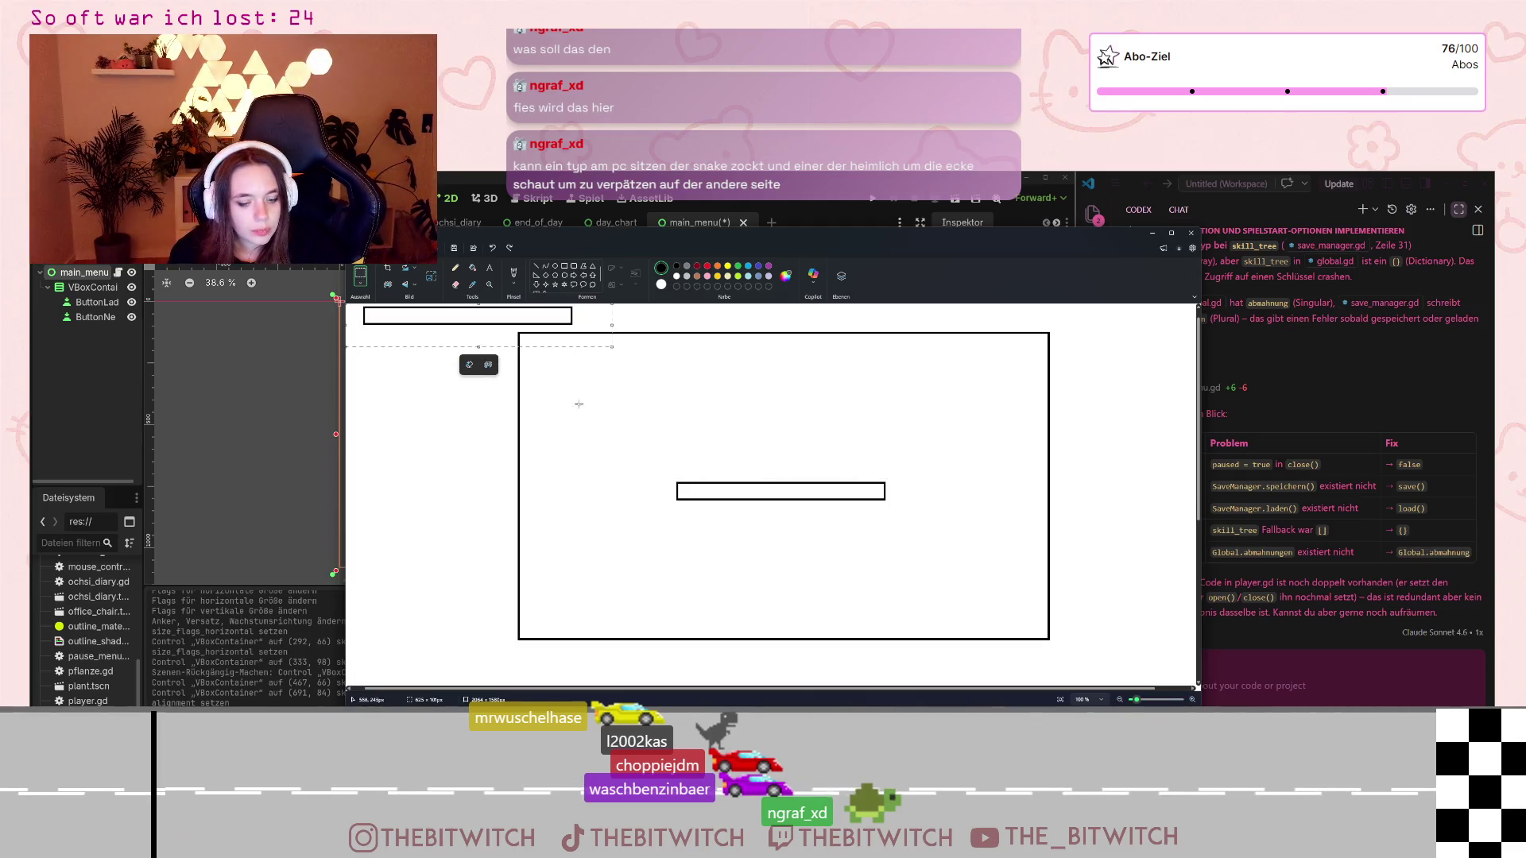
mouse_move(441, 318)
left_mouse_down()
mouse_move(488, 361)
mouse_move(771, 520)
mouse_move(756, 520)
left_mouse_up()
key("Escape")
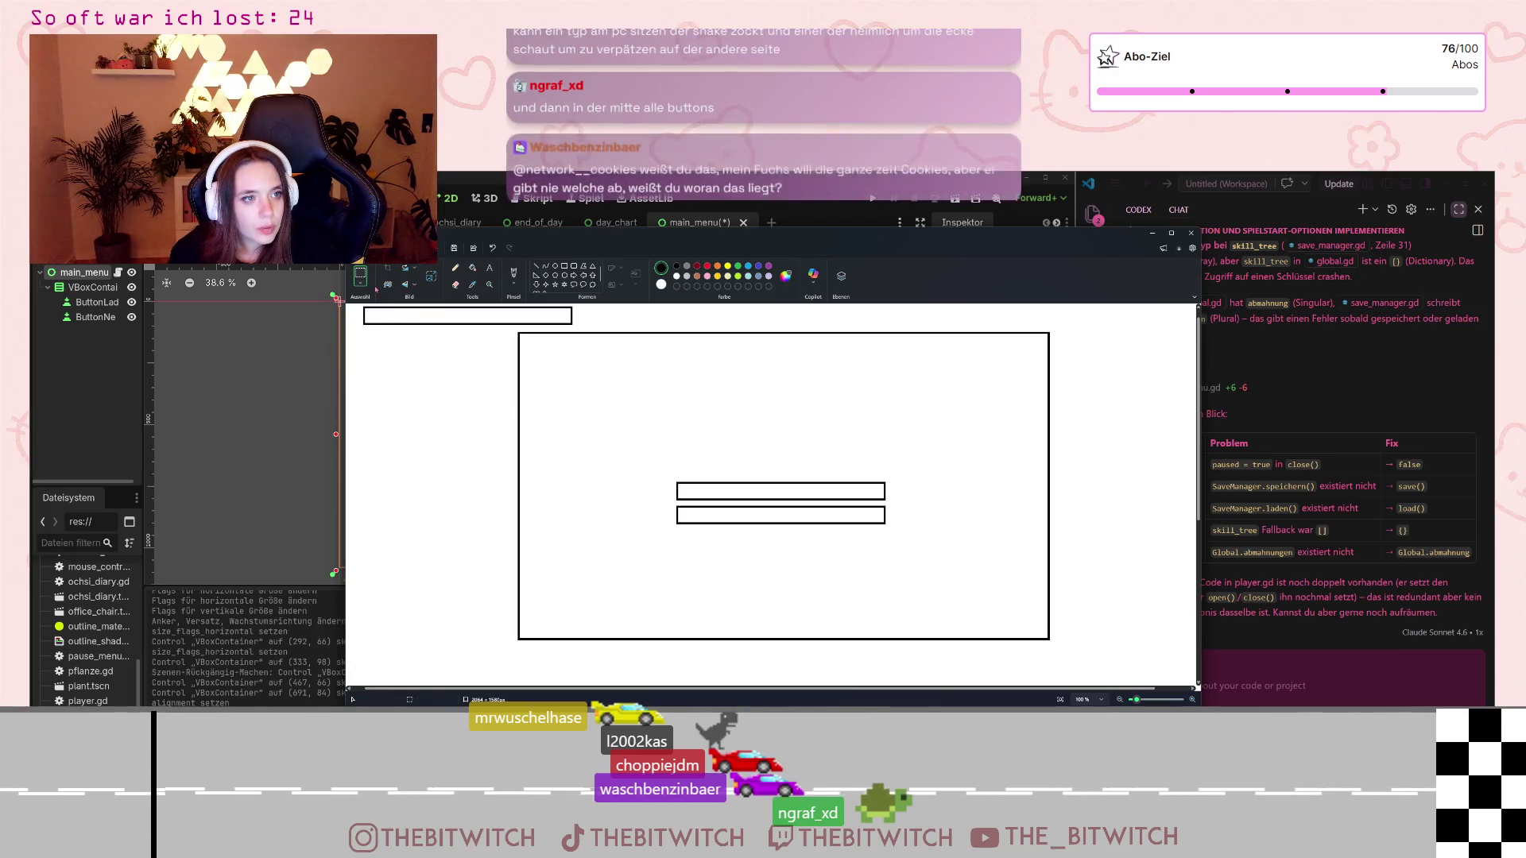
- Delete the stray box at the top-left of the canvas
left_click_drag(355, 306, 604, 332)
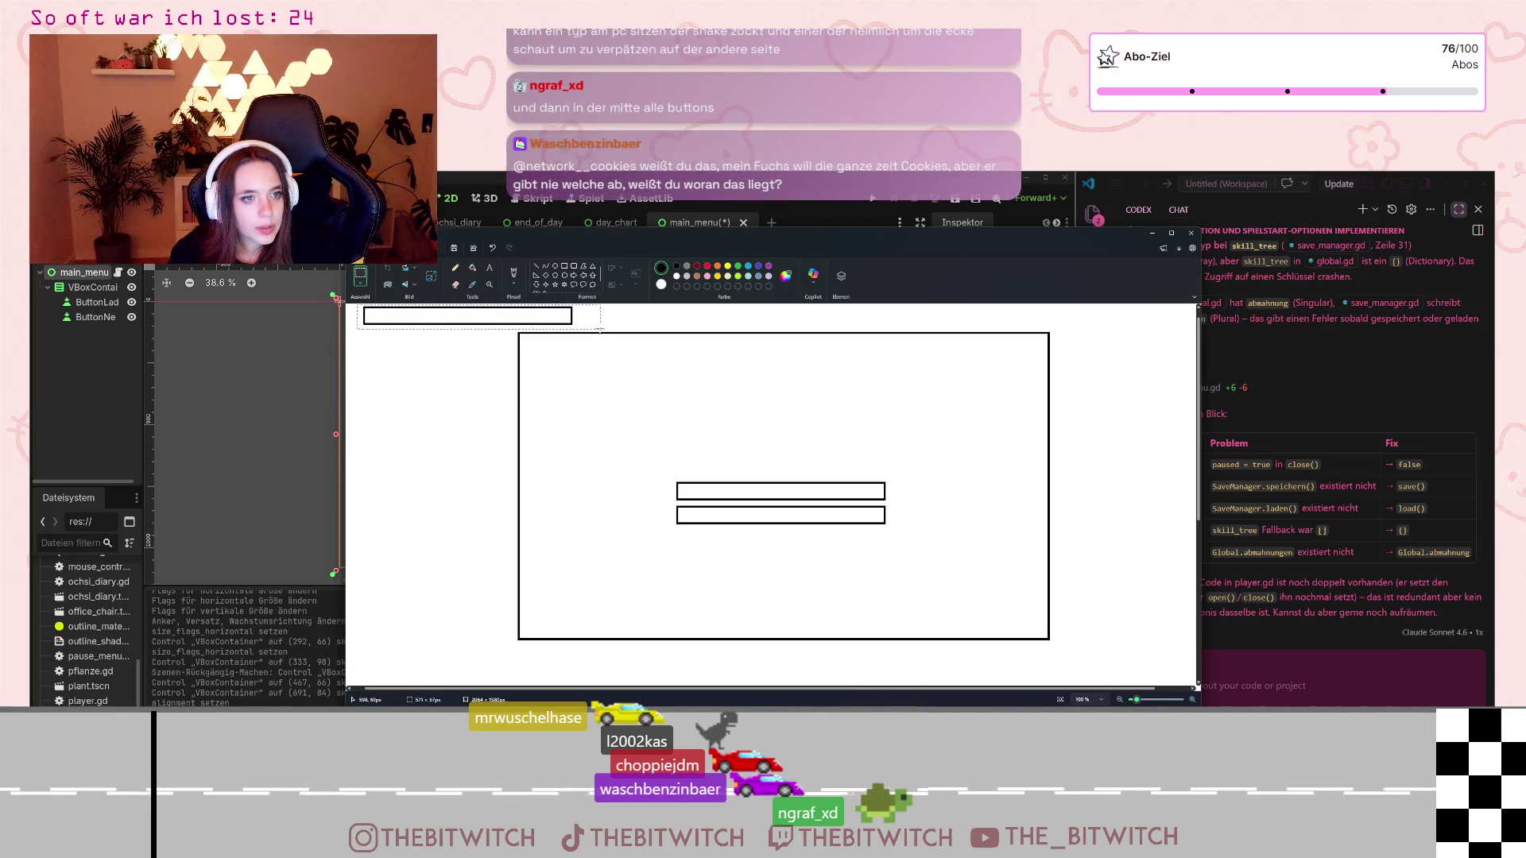
key("Delete")
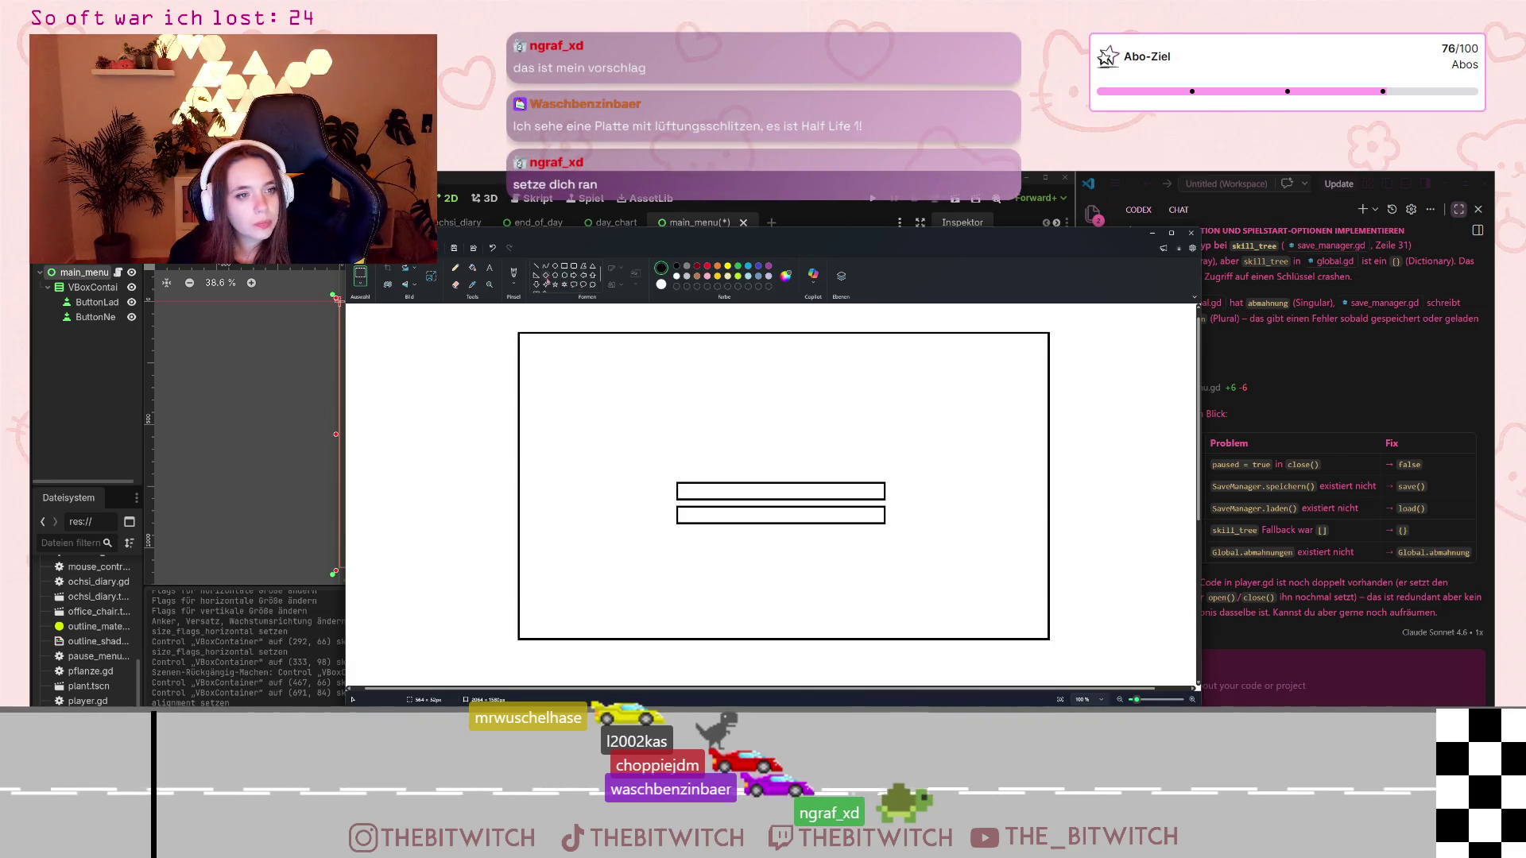
left_click(555, 284)
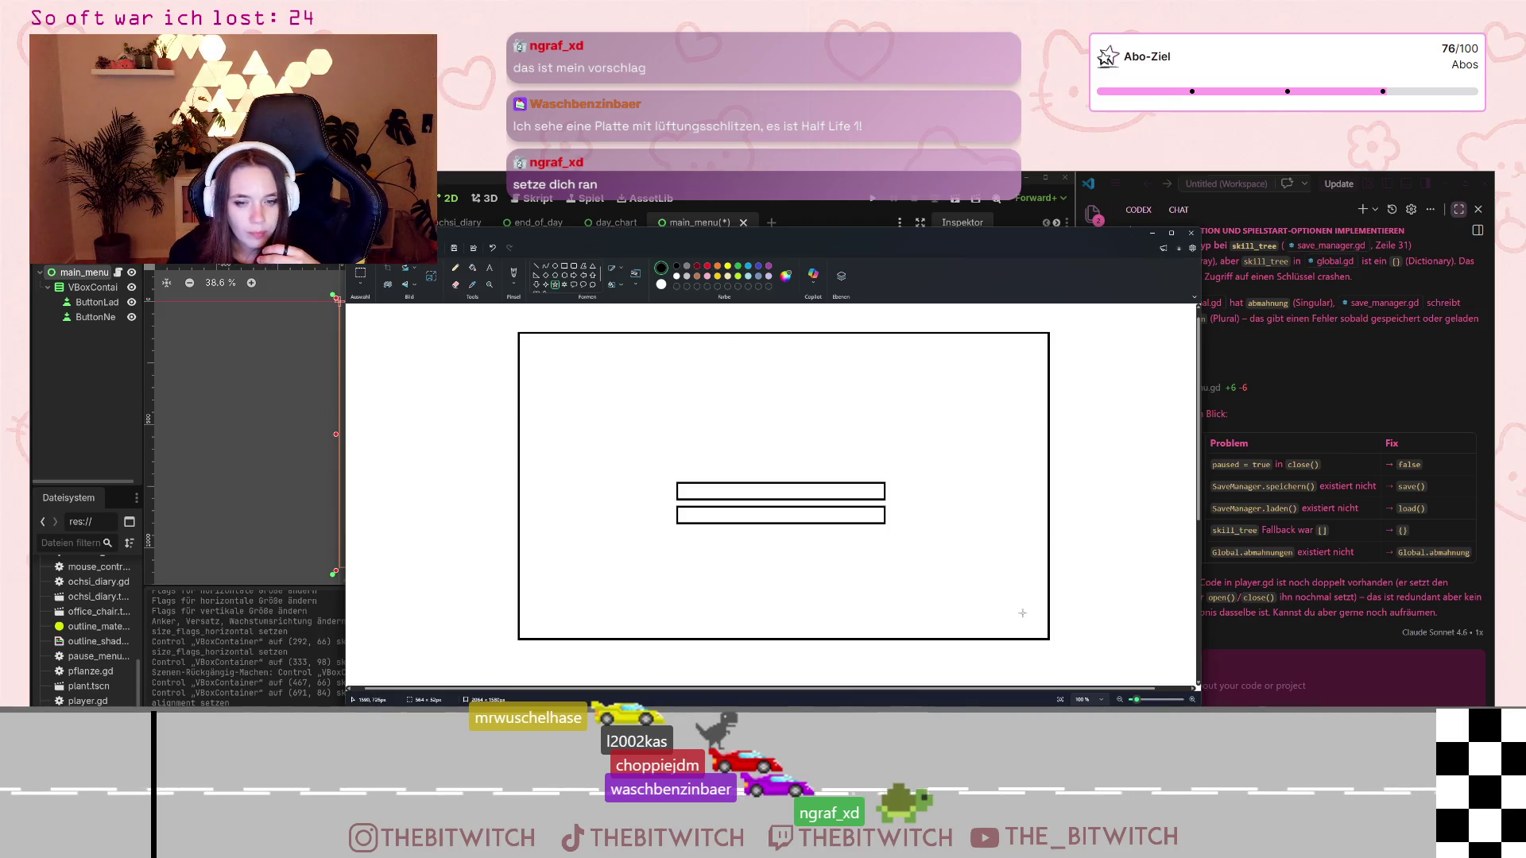
- Draw a star at the lower-right and add an 18-point Einstellungen label beside it
left_click_drag(1015, 609, 1042, 636)
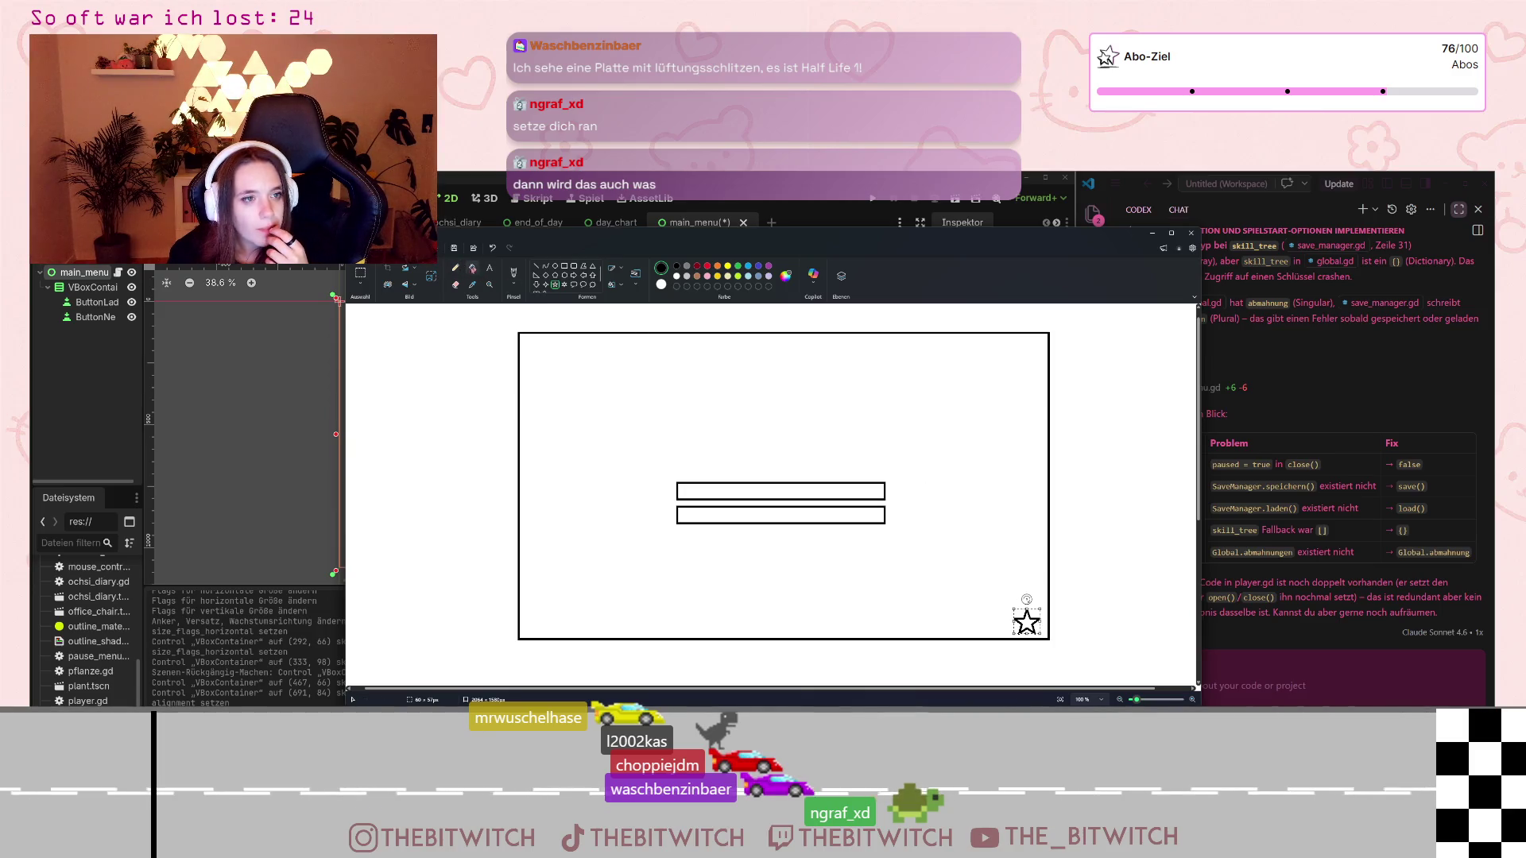
left_click(490, 268)
left_click(1051, 627)
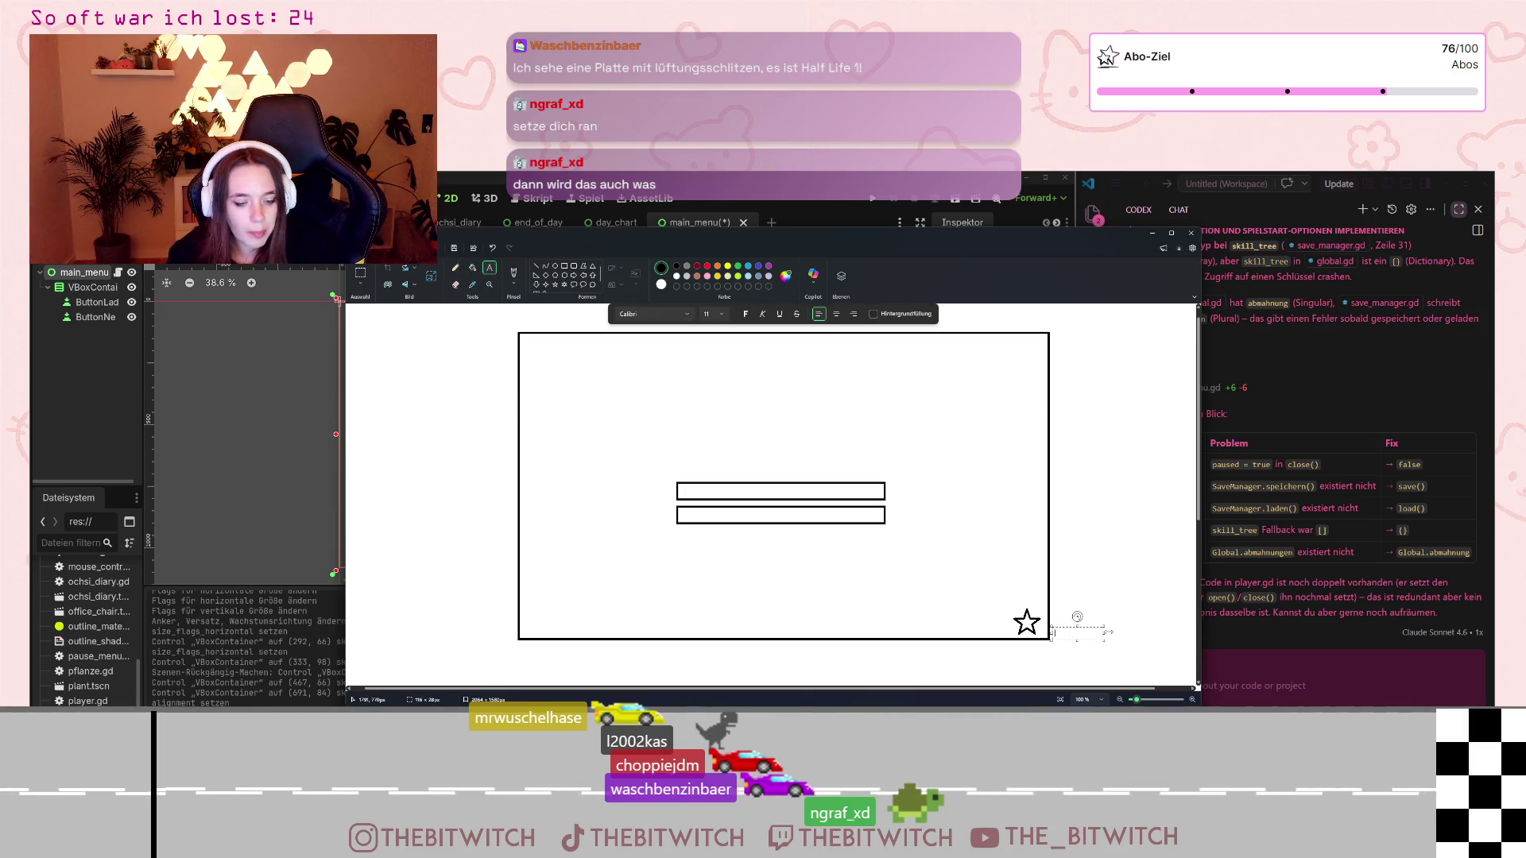
type("Einstellungen")
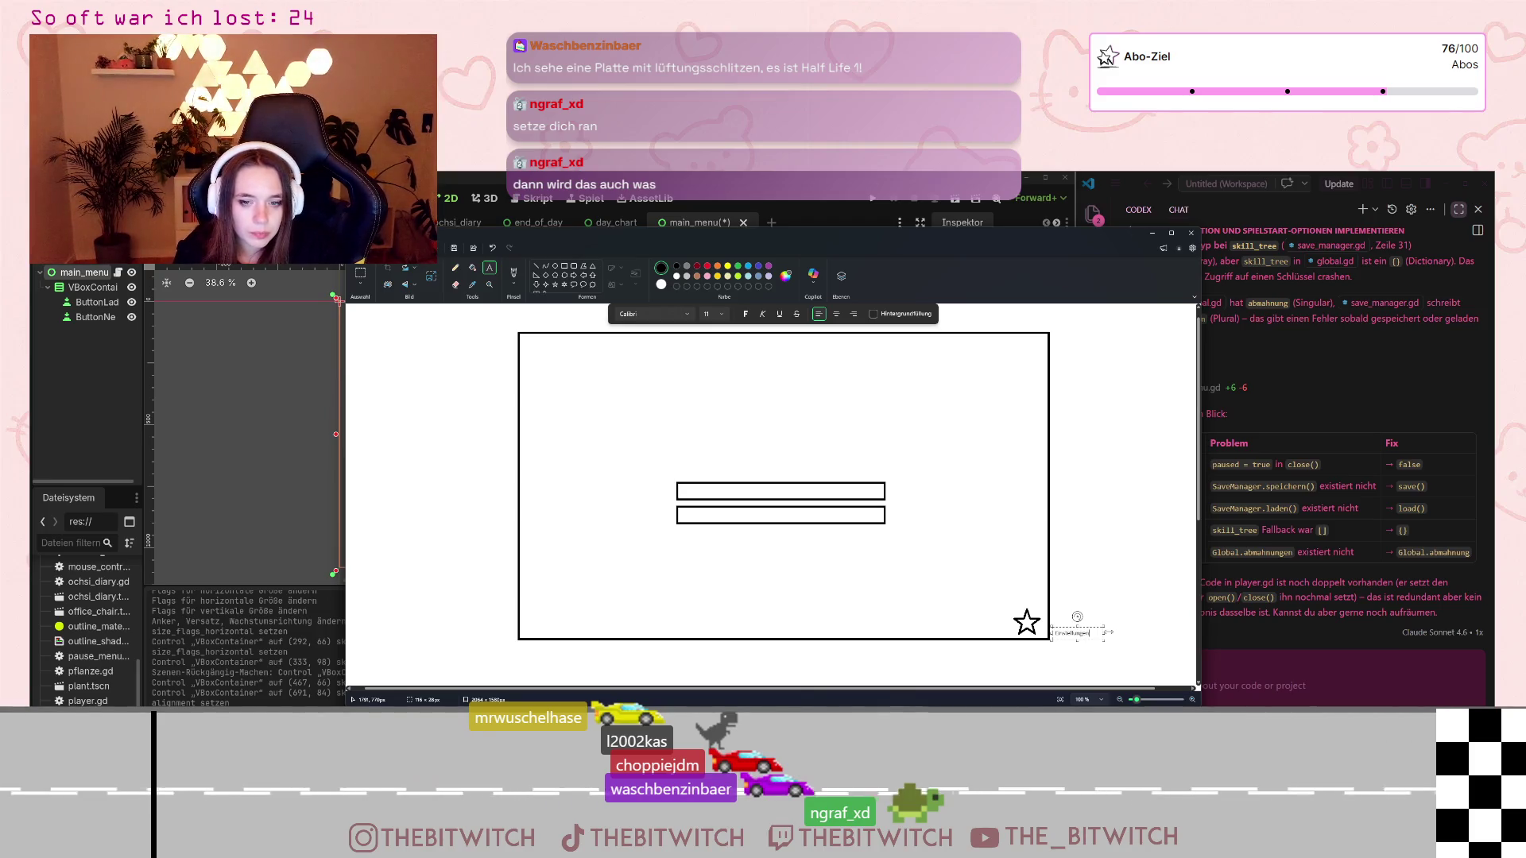
key("ctrl+a")
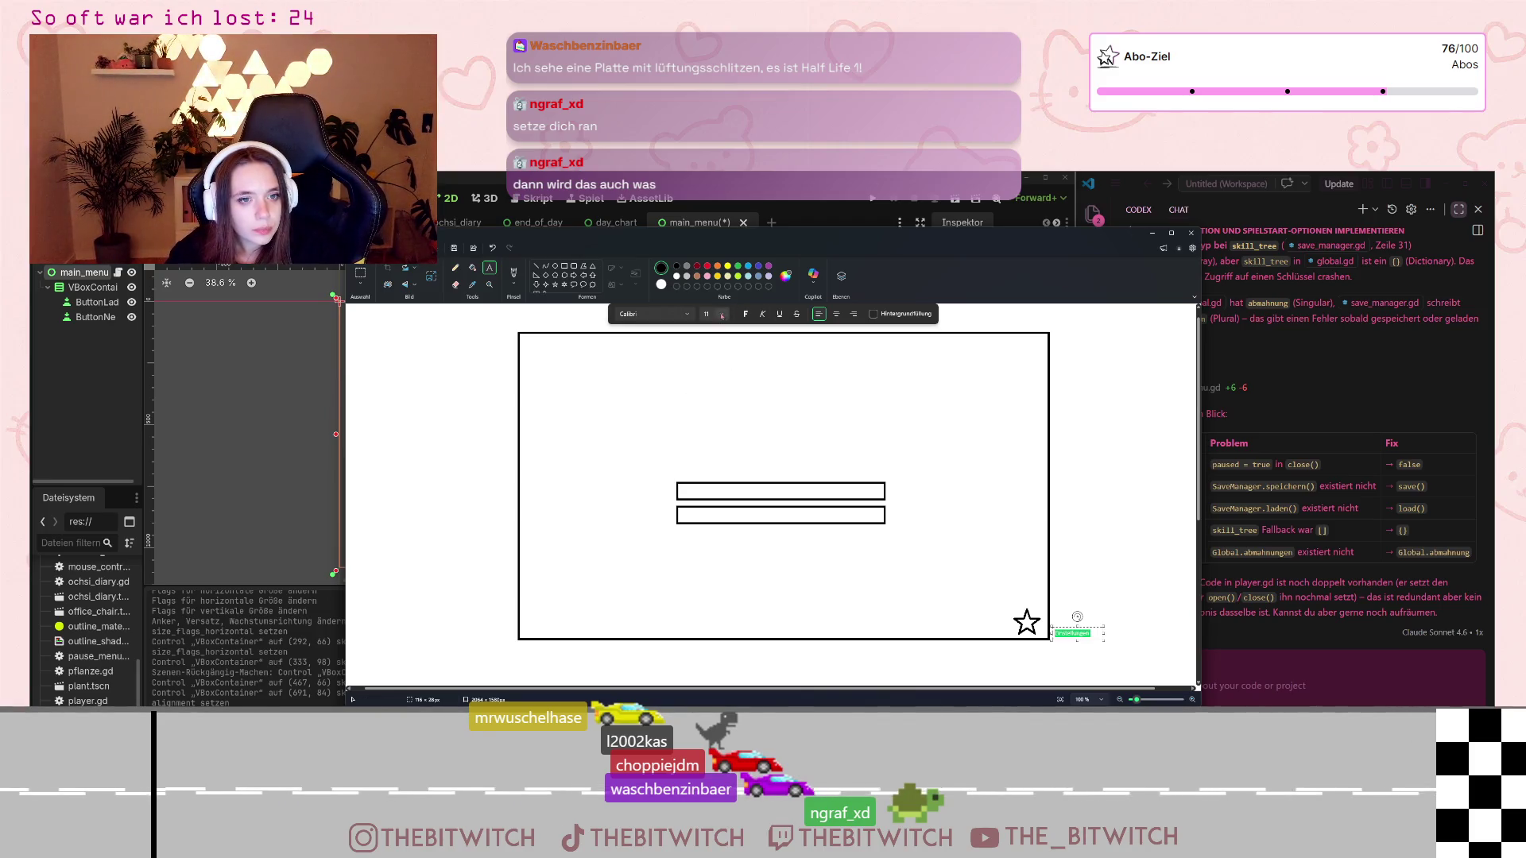
left_click(722, 315)
left_click(714, 425)
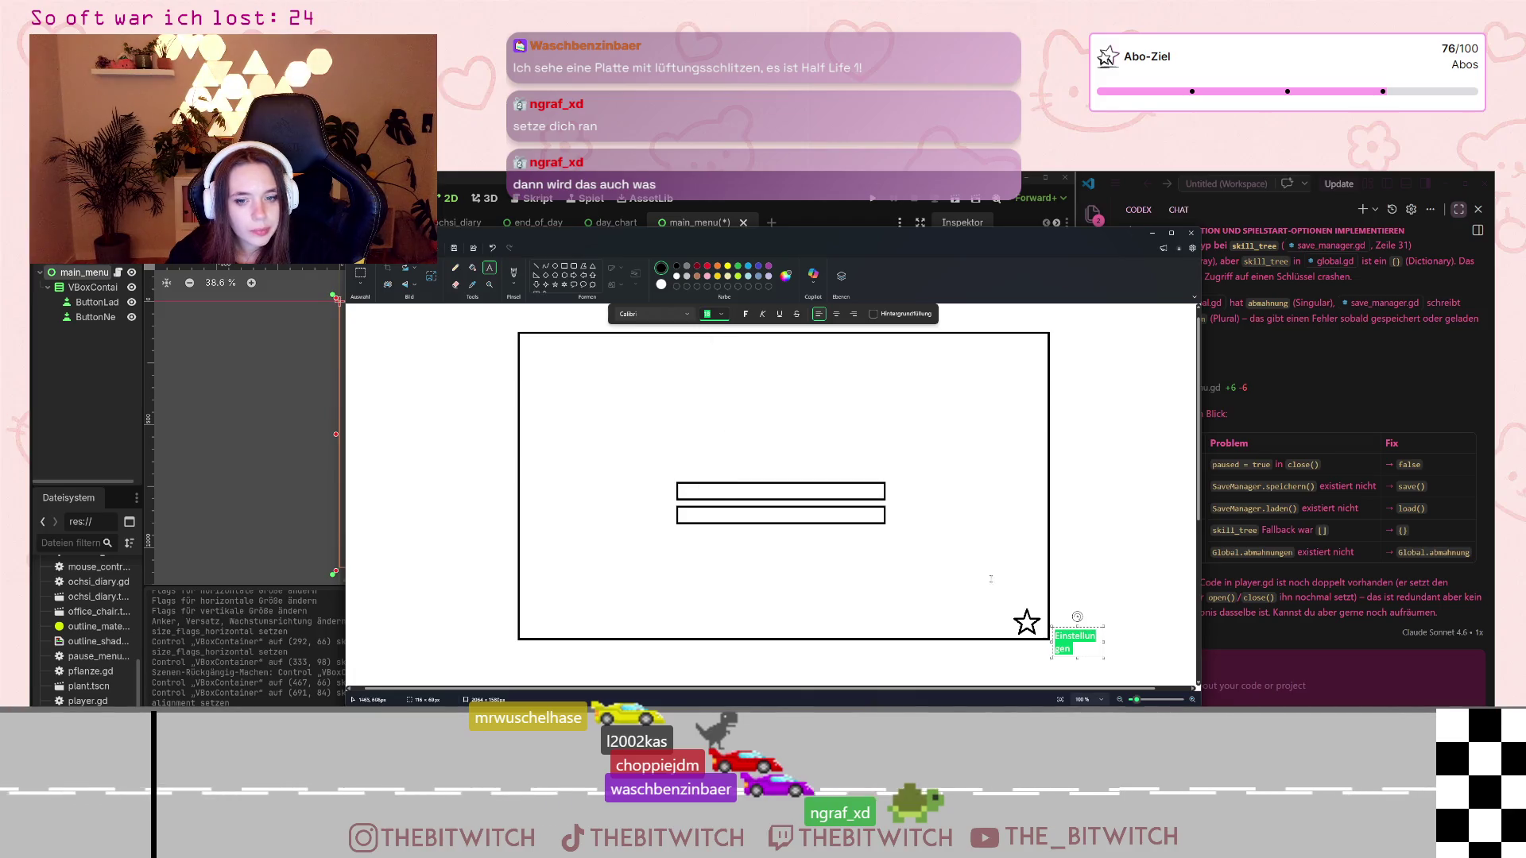
left_click(1095, 648)
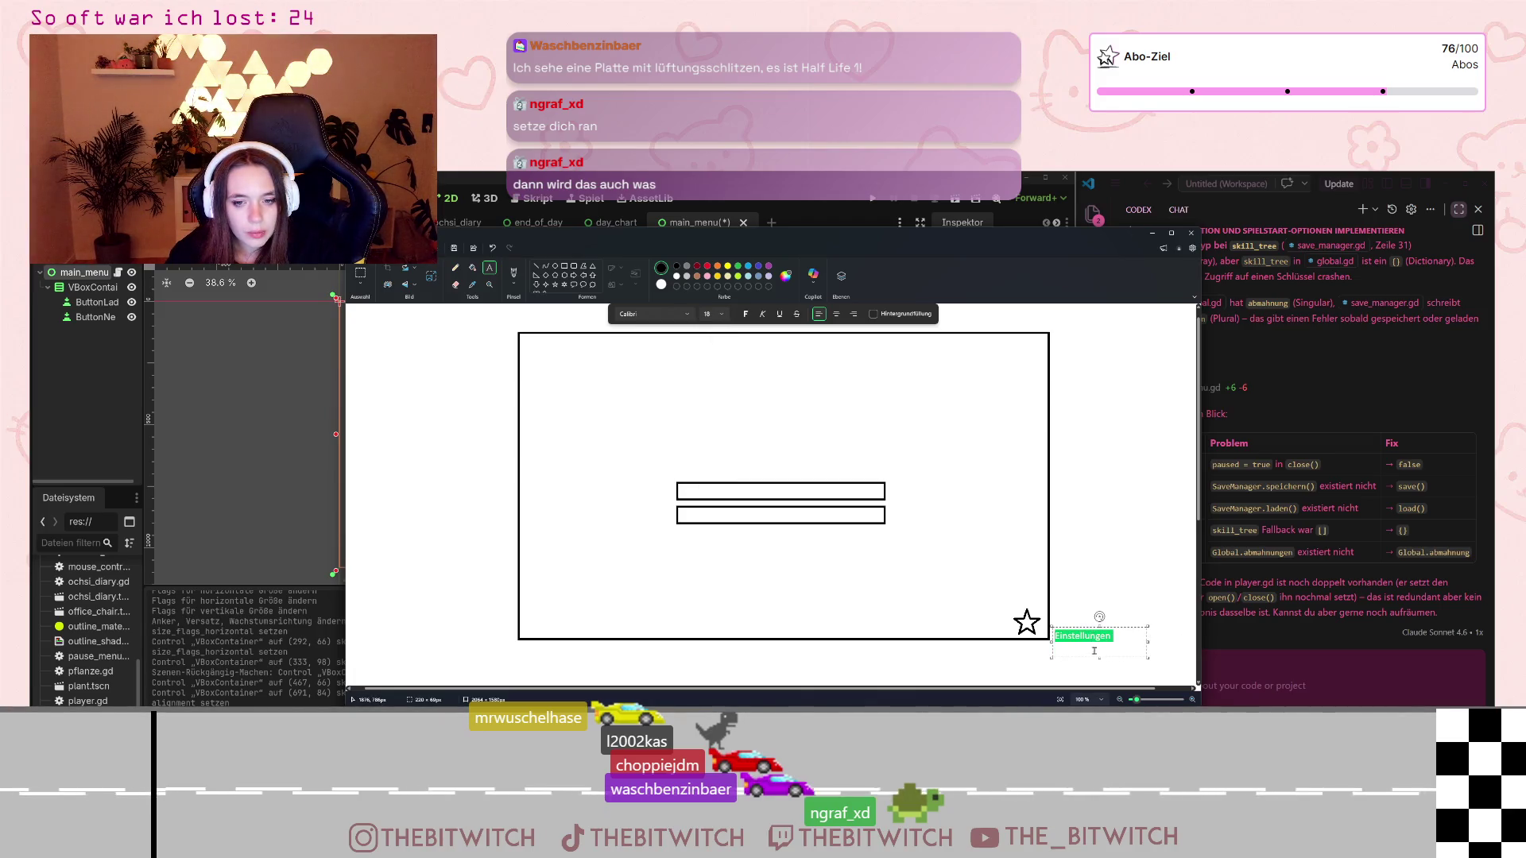
left_click_drag(1100, 617, 1033, 612)
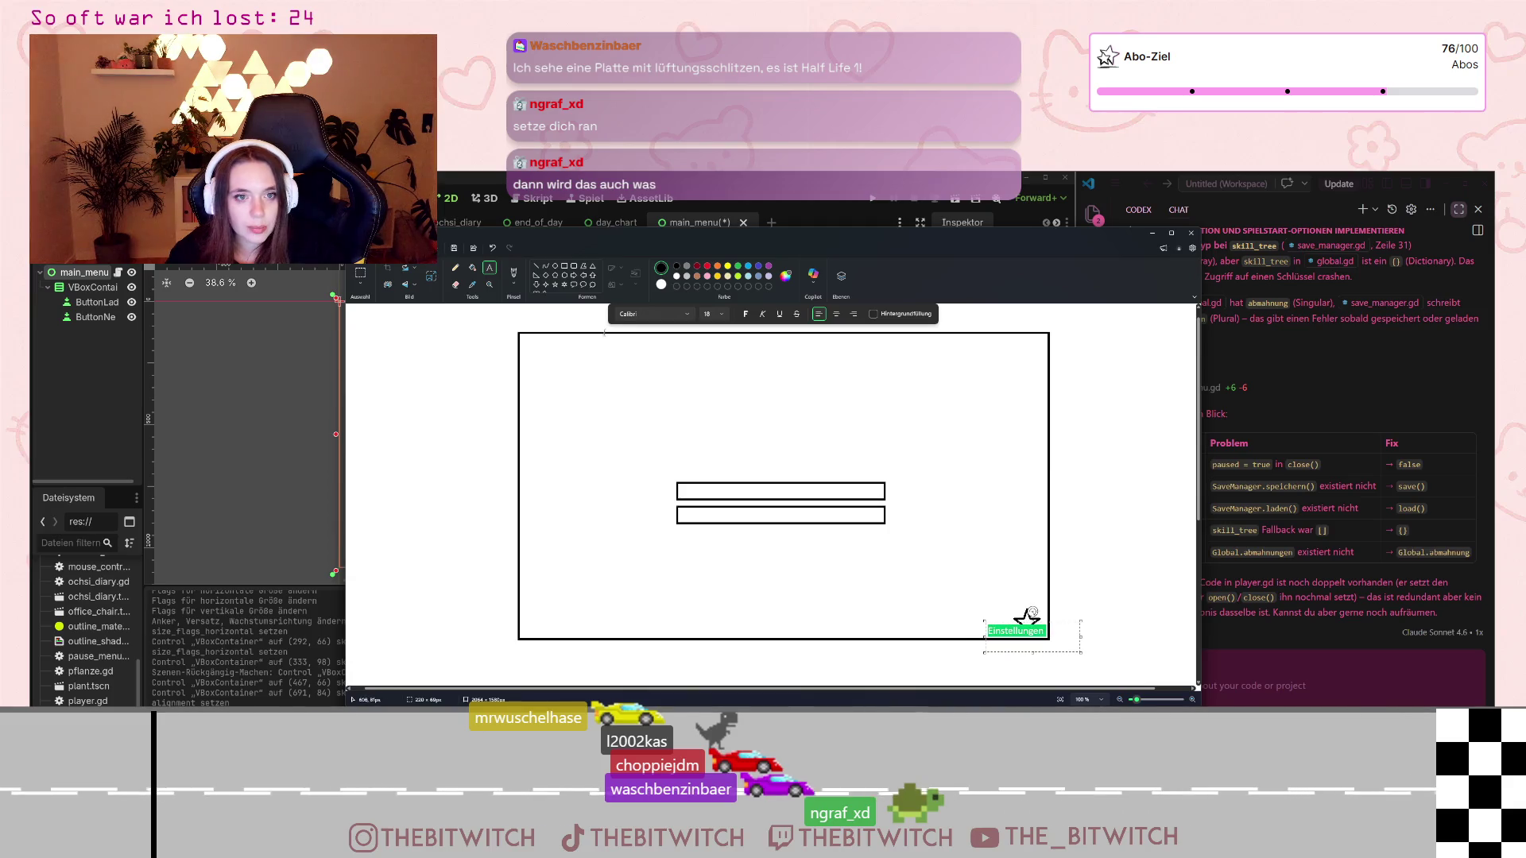
left_click(1135, 577)
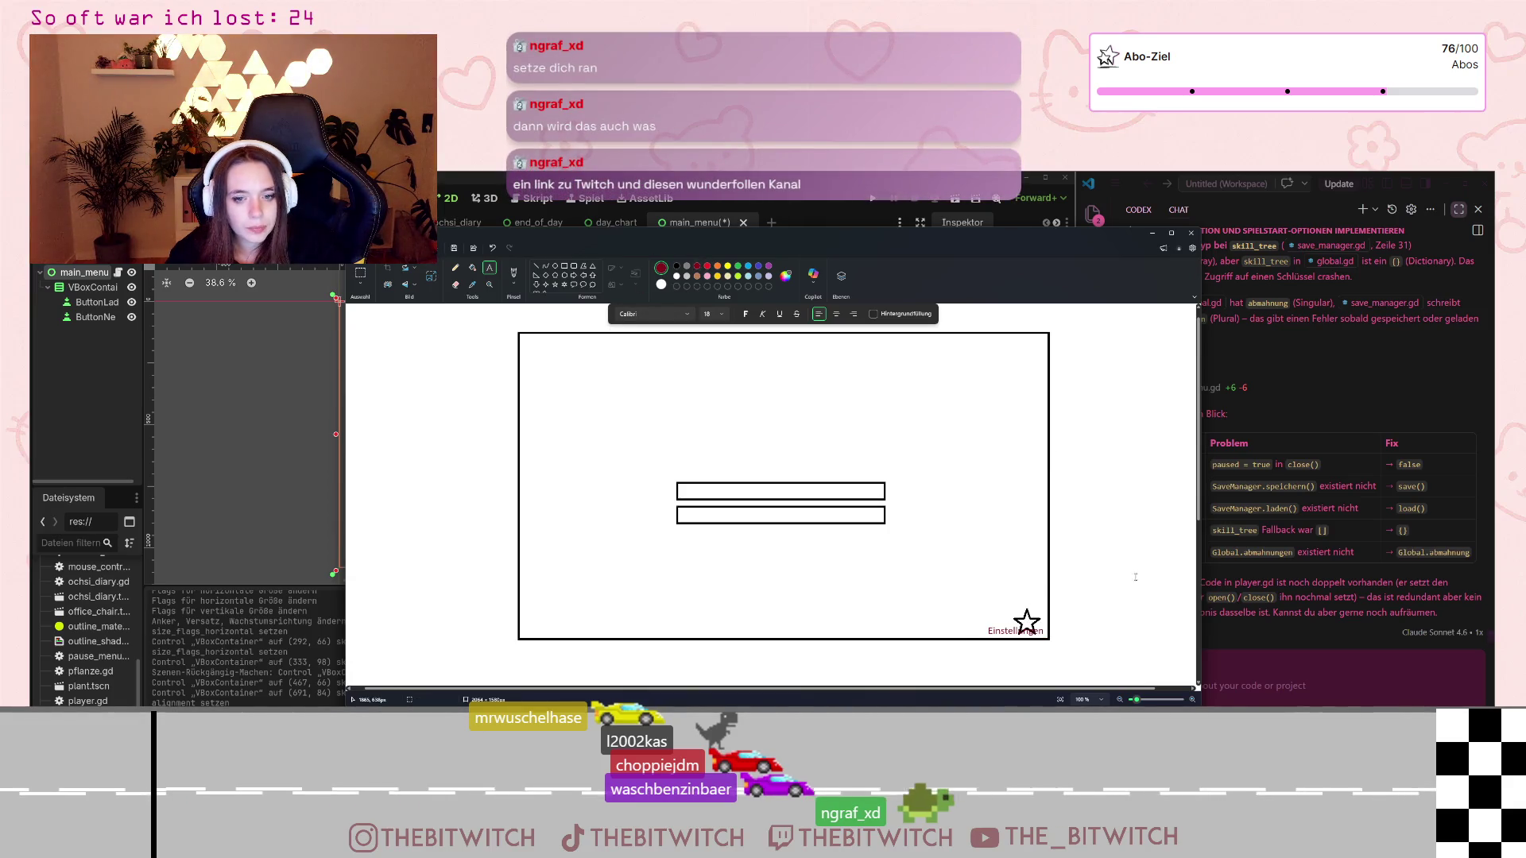
- Undo and remove the first Einstellungen label attempt
key("ctrl+z")
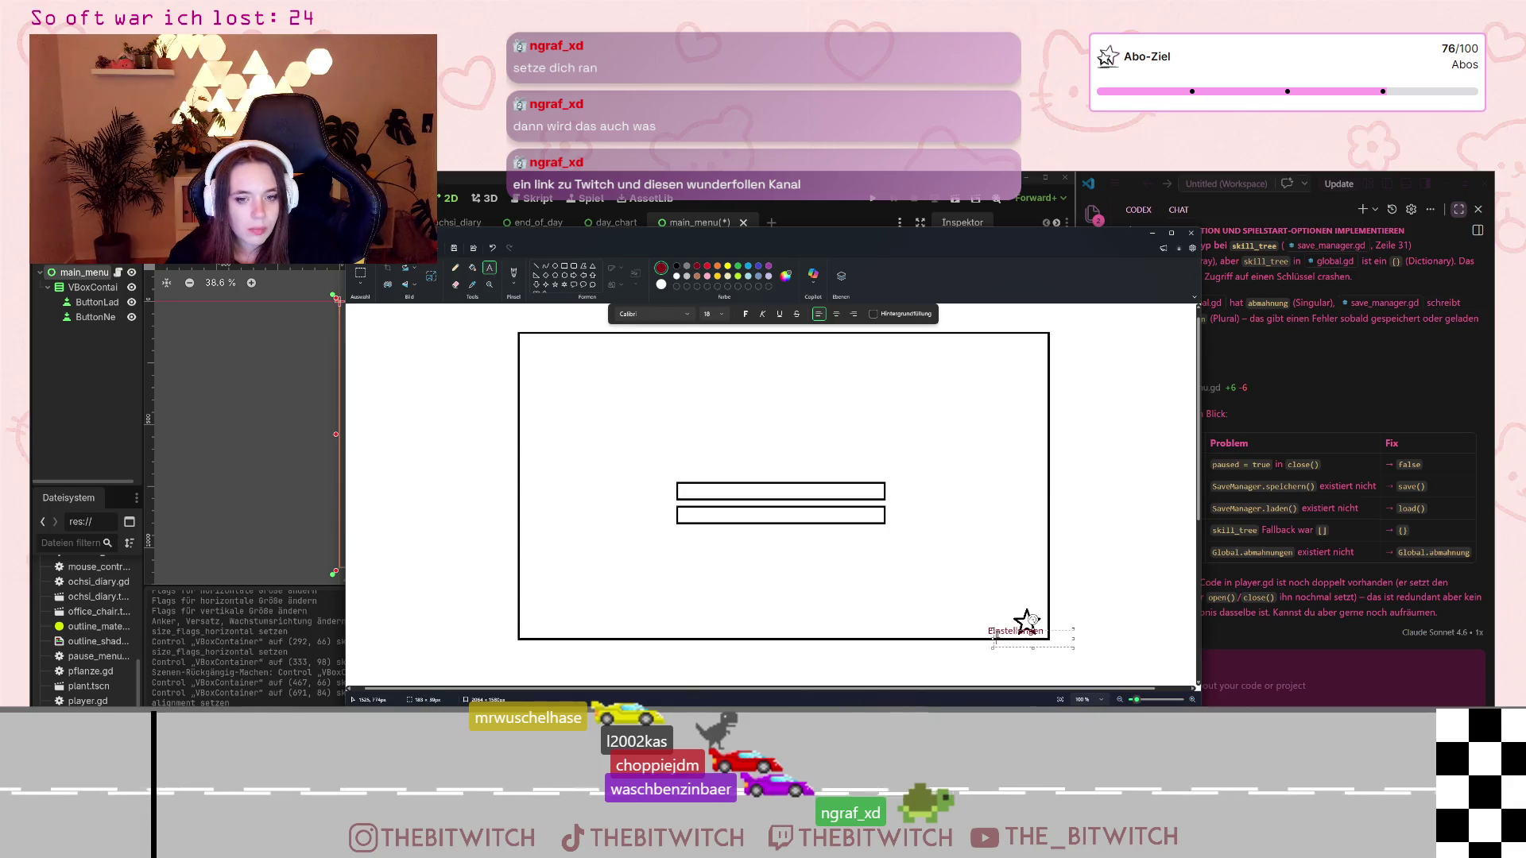
left_click(1063, 642)
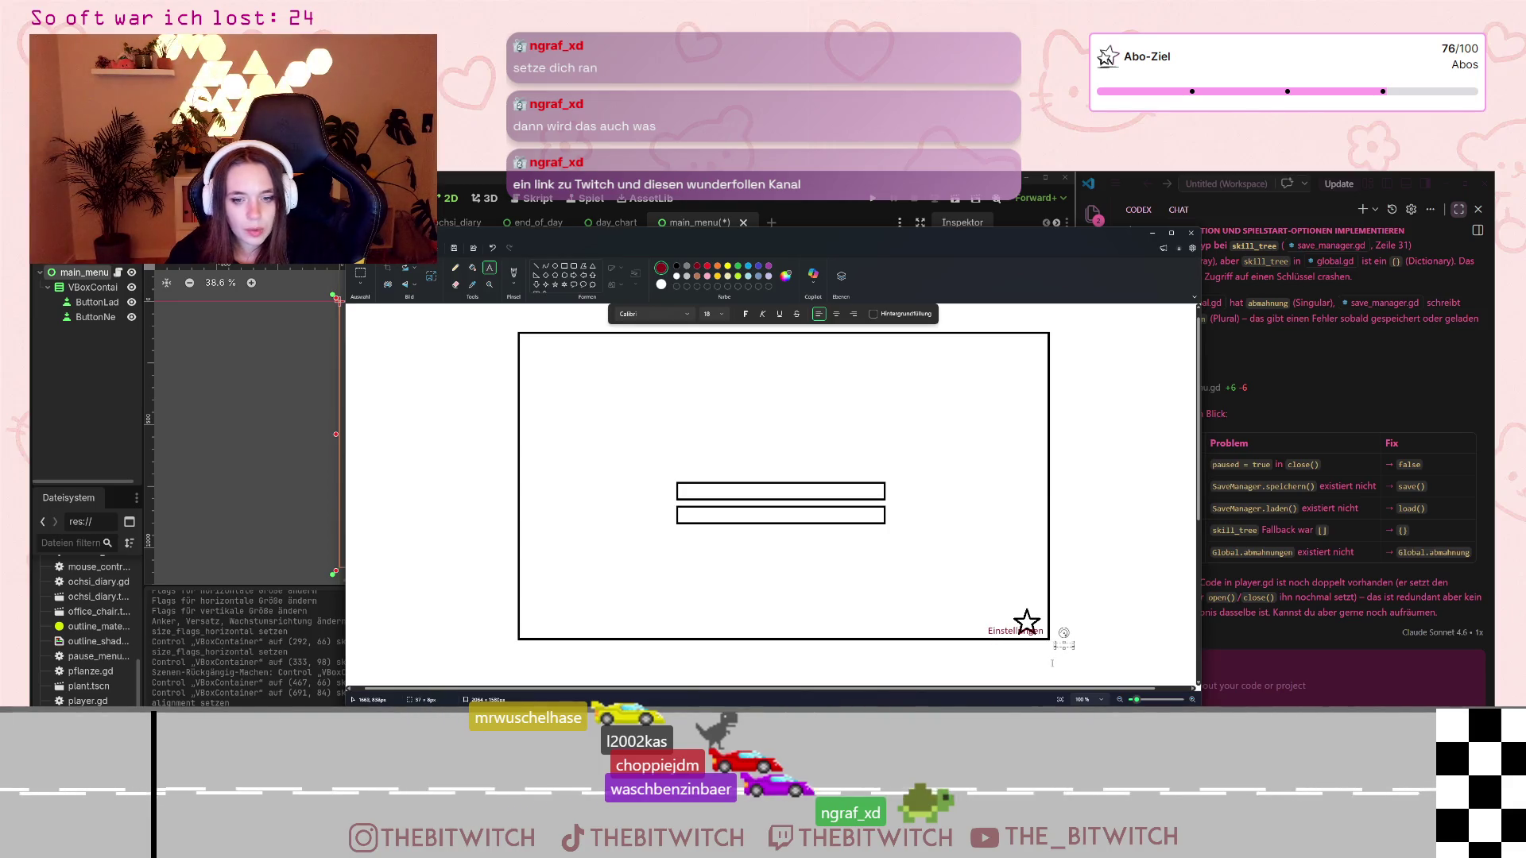
key("ctrl+z")
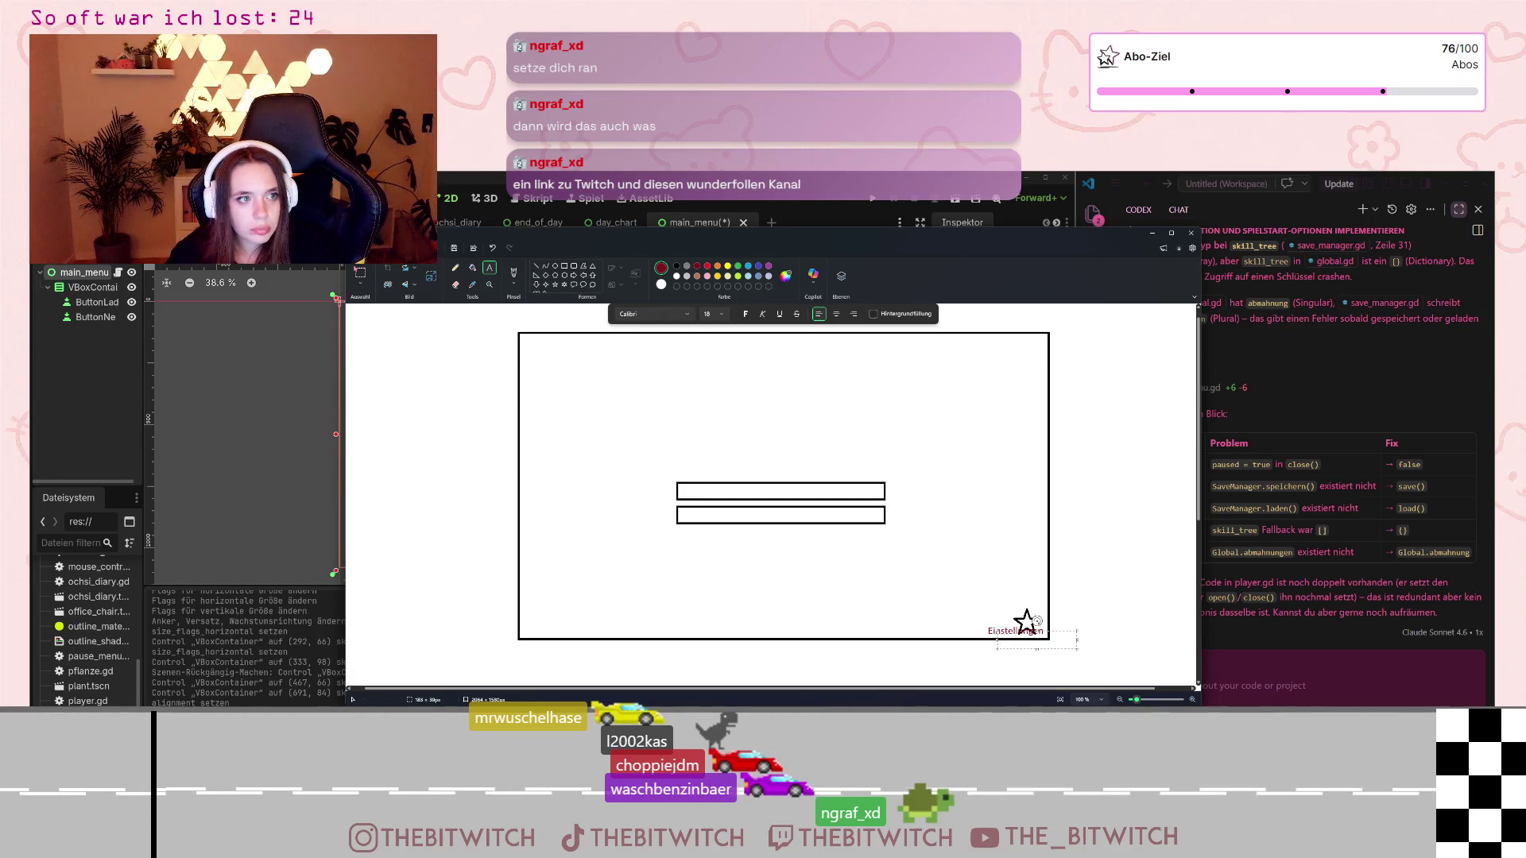
left_click(360, 276)
left_click_drag(992, 627, 994, 617)
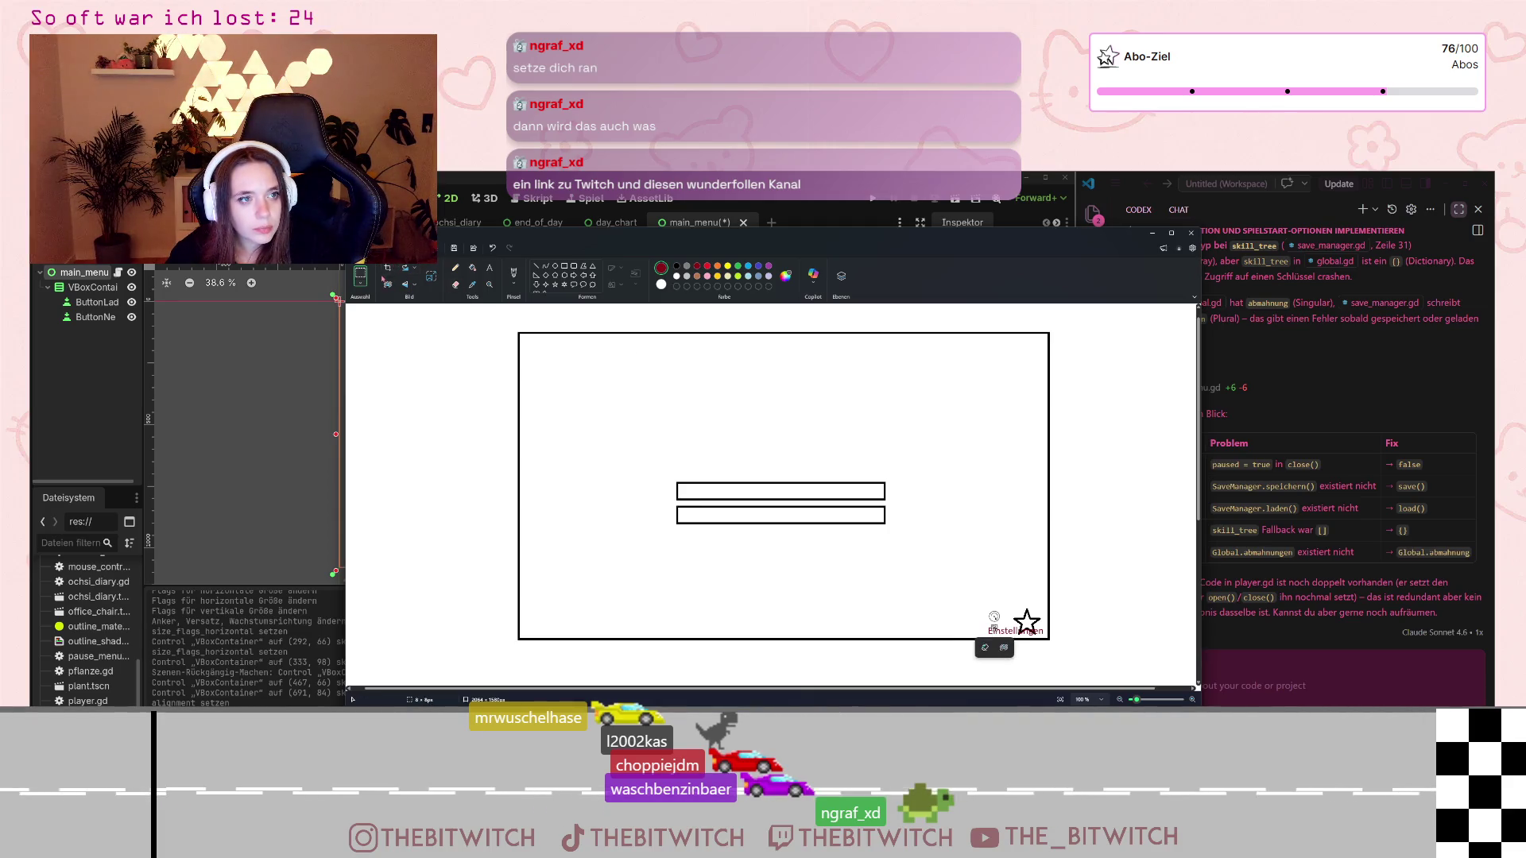
left_click(492, 248)
left_click(492, 249)
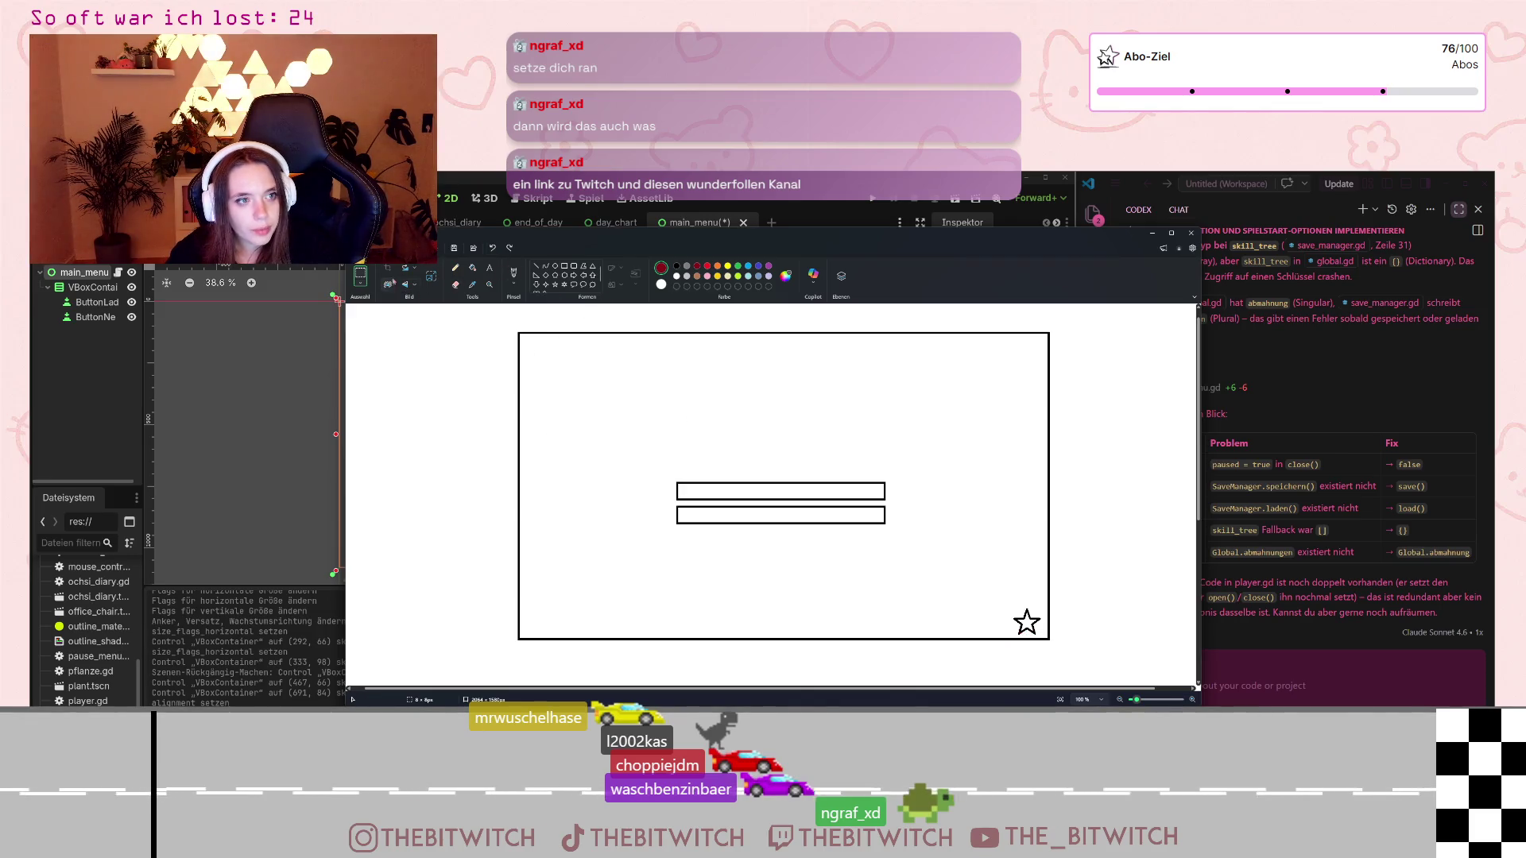
- Re-add a centred Einstellungen label over the star with a white background fill
left_click(490, 267)
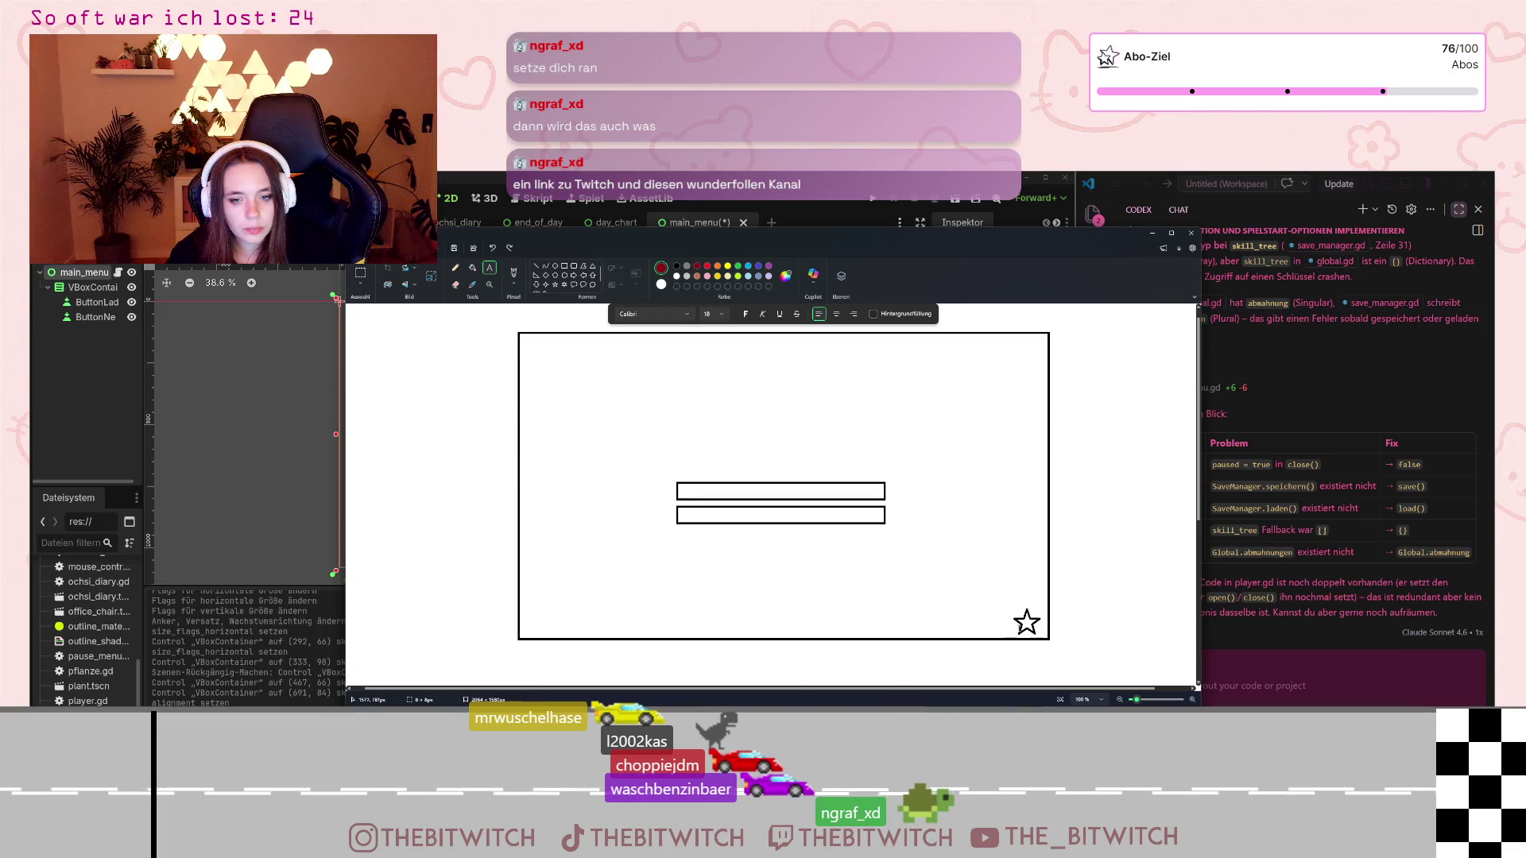
left_click(837, 314)
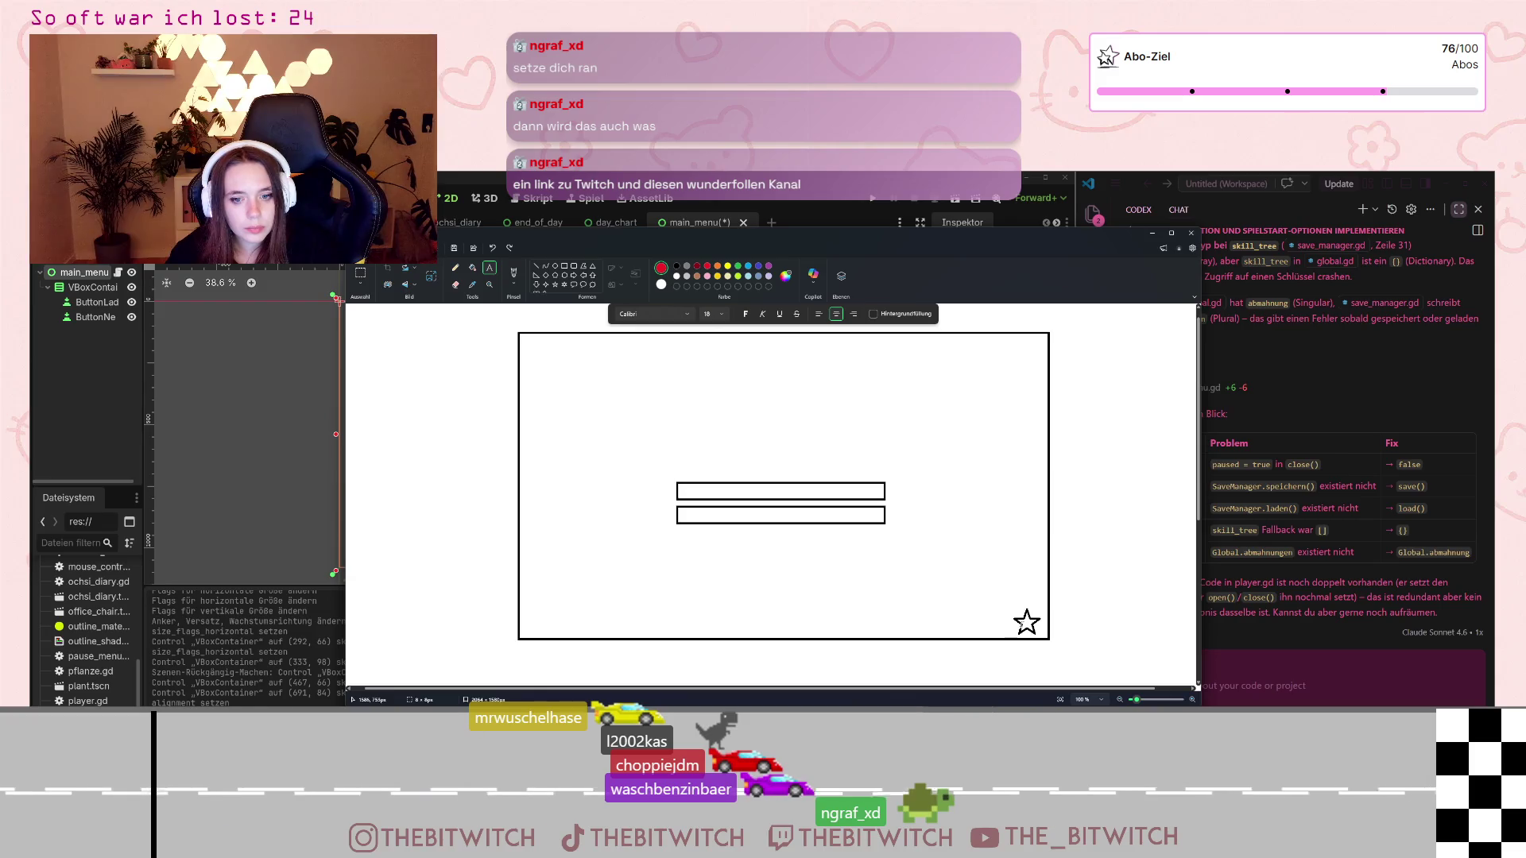
left_click(1025, 626)
type("Einste")
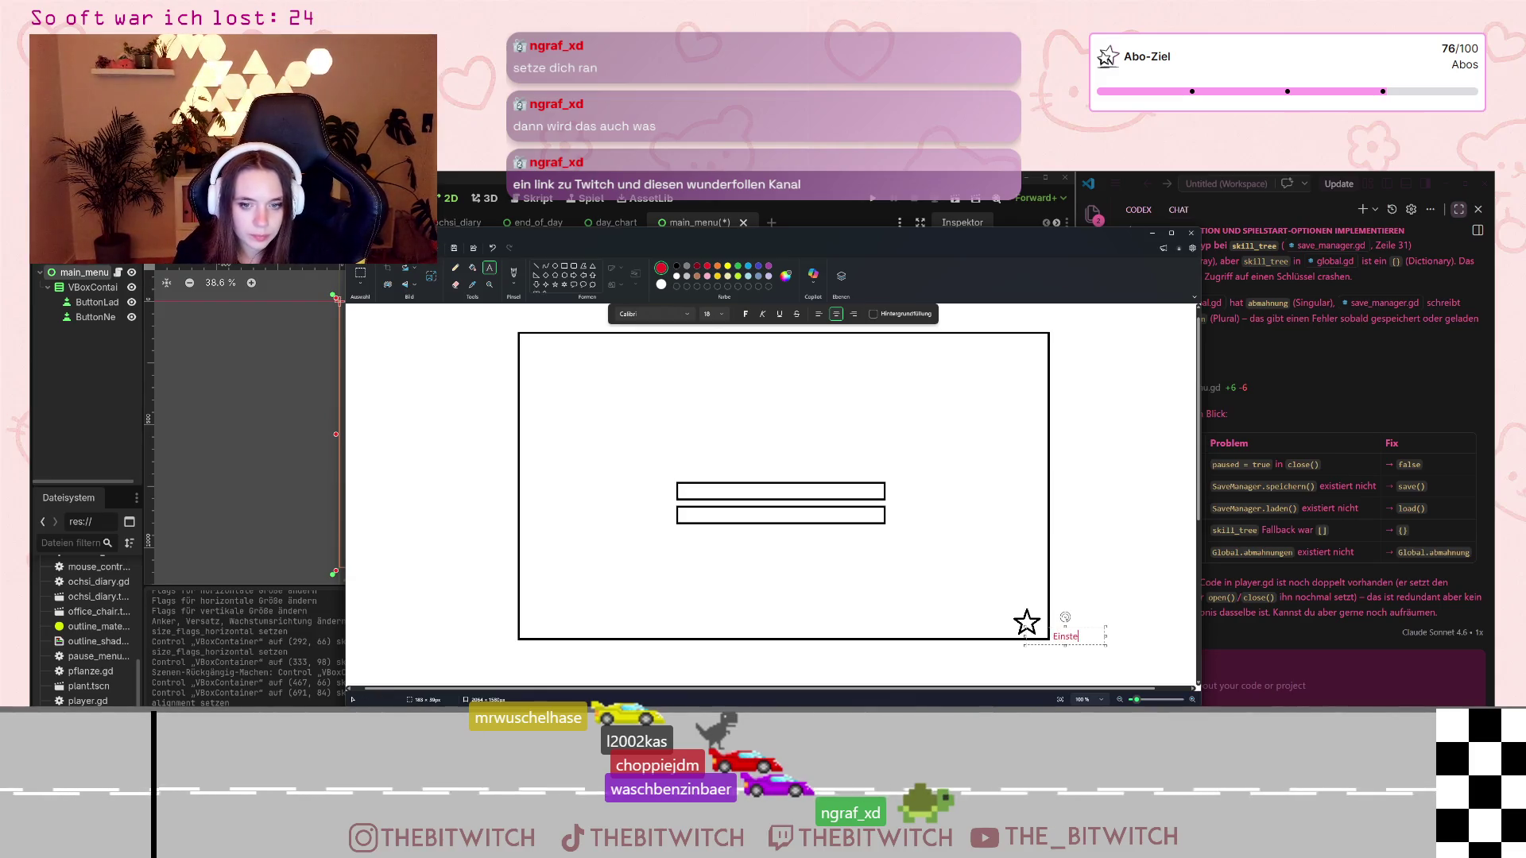
type("llungen")
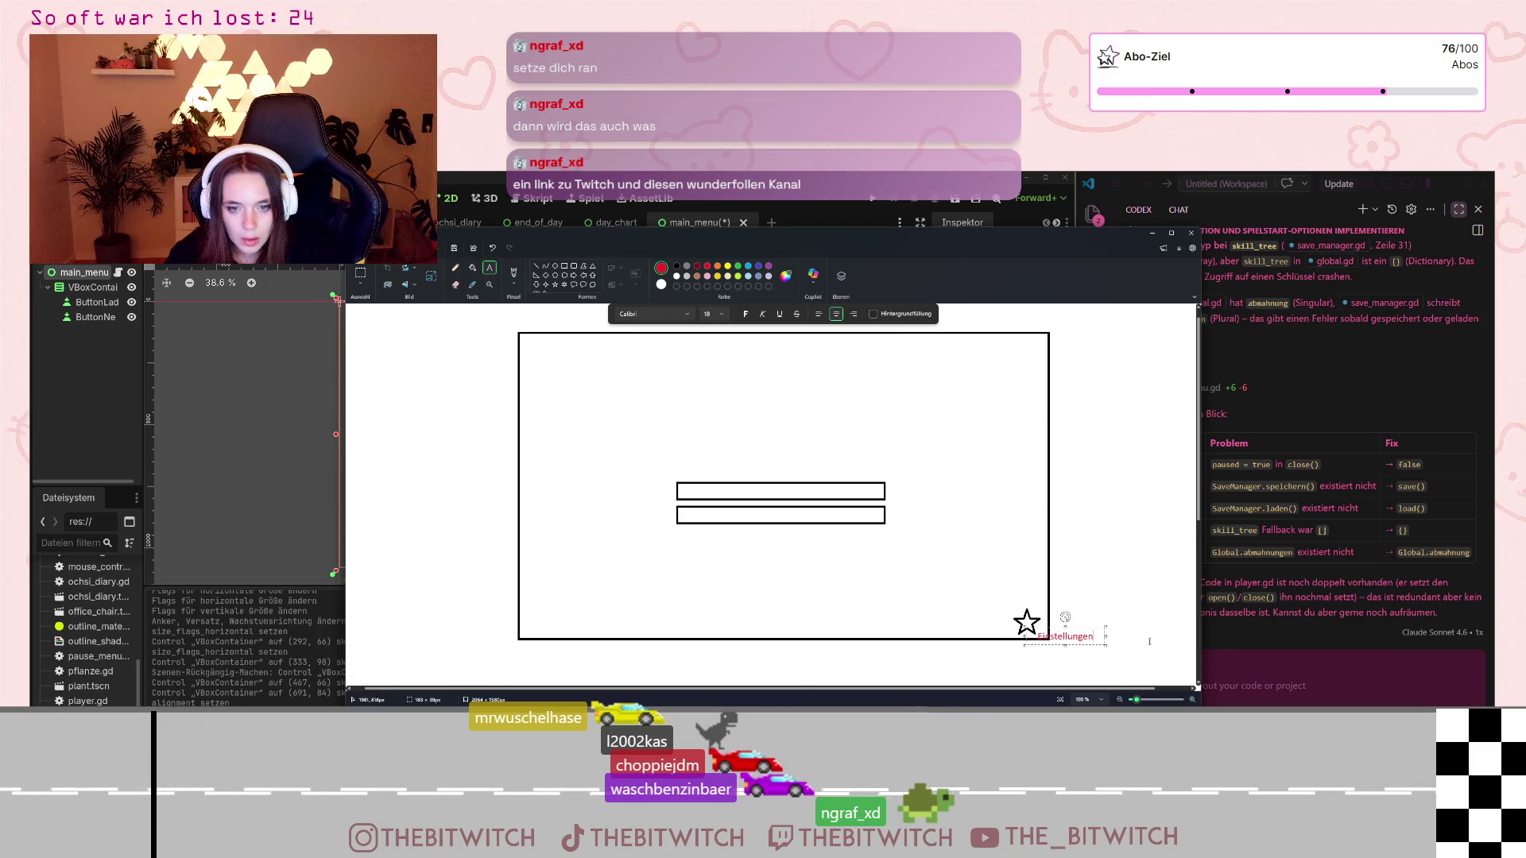
left_click_drag(1026, 620, 982, 612)
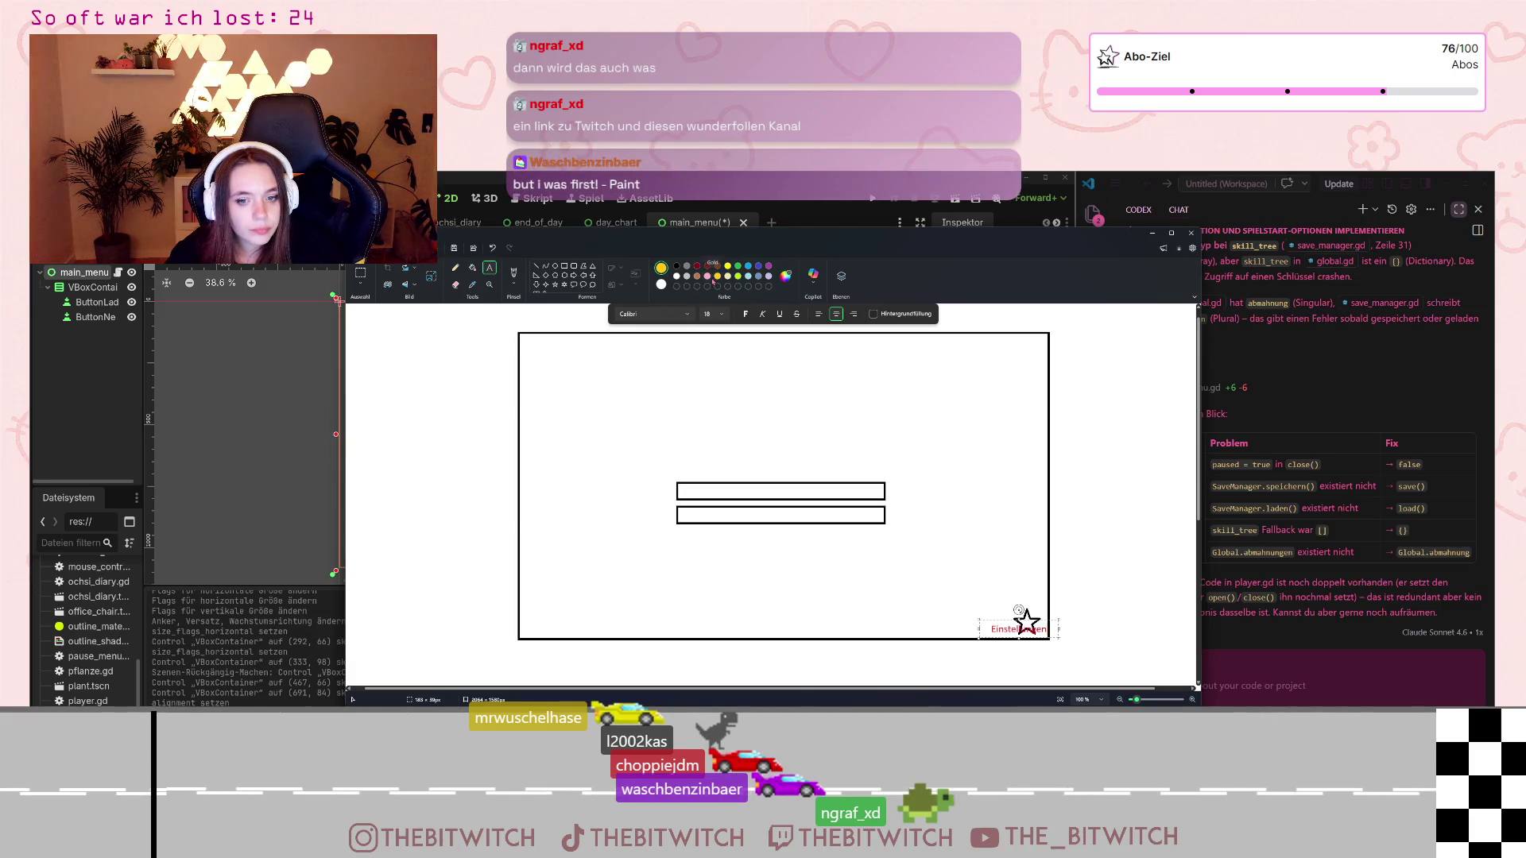
left_click(887, 315)
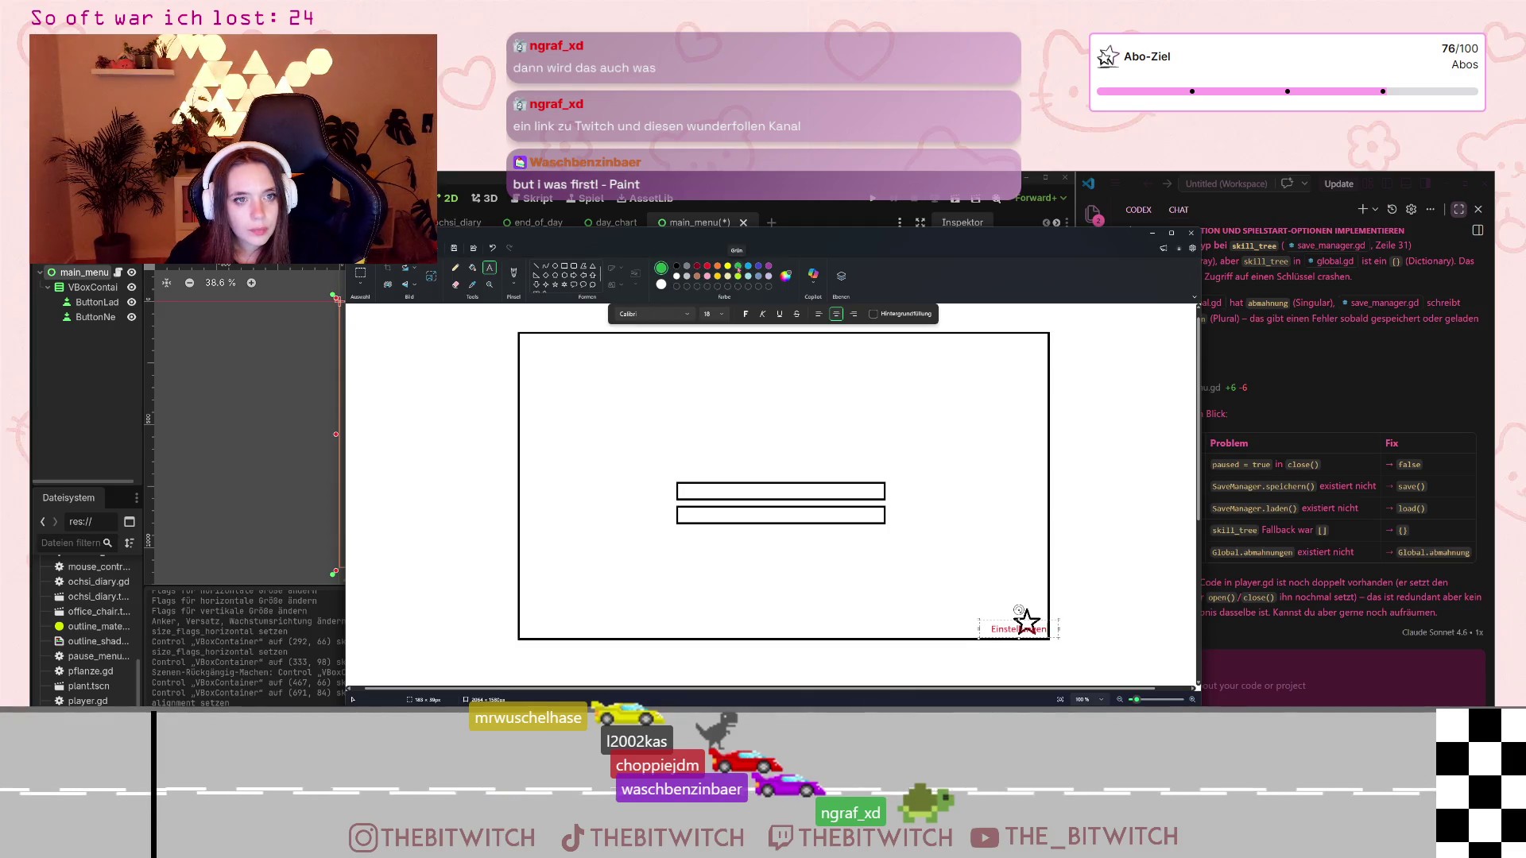
- Recolour the Einstellungen text, trying purple before settling on orange-brown
double_click(1024, 628)
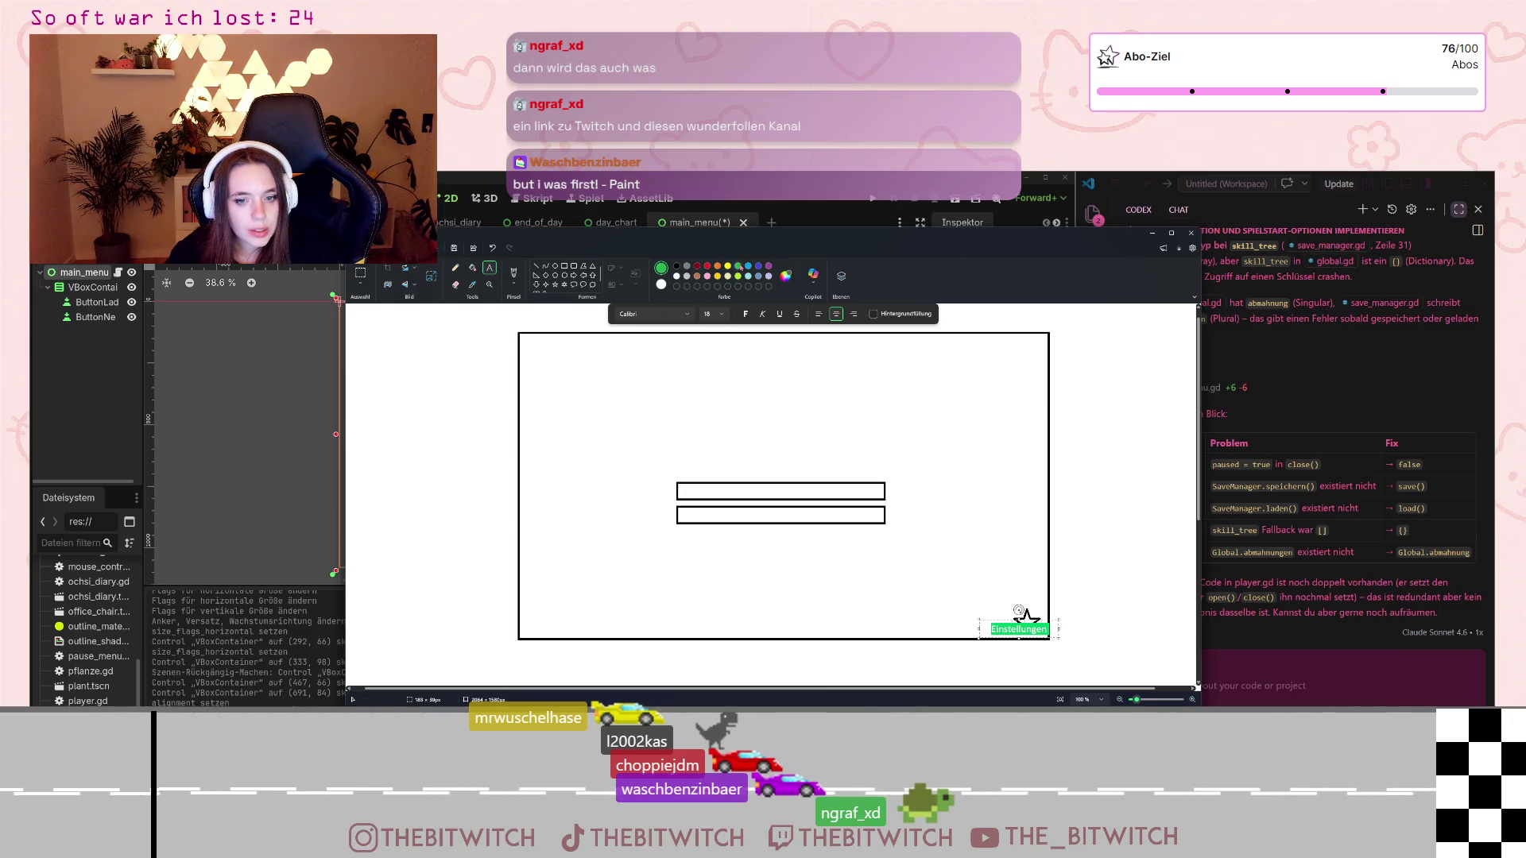
left_click(998, 518)
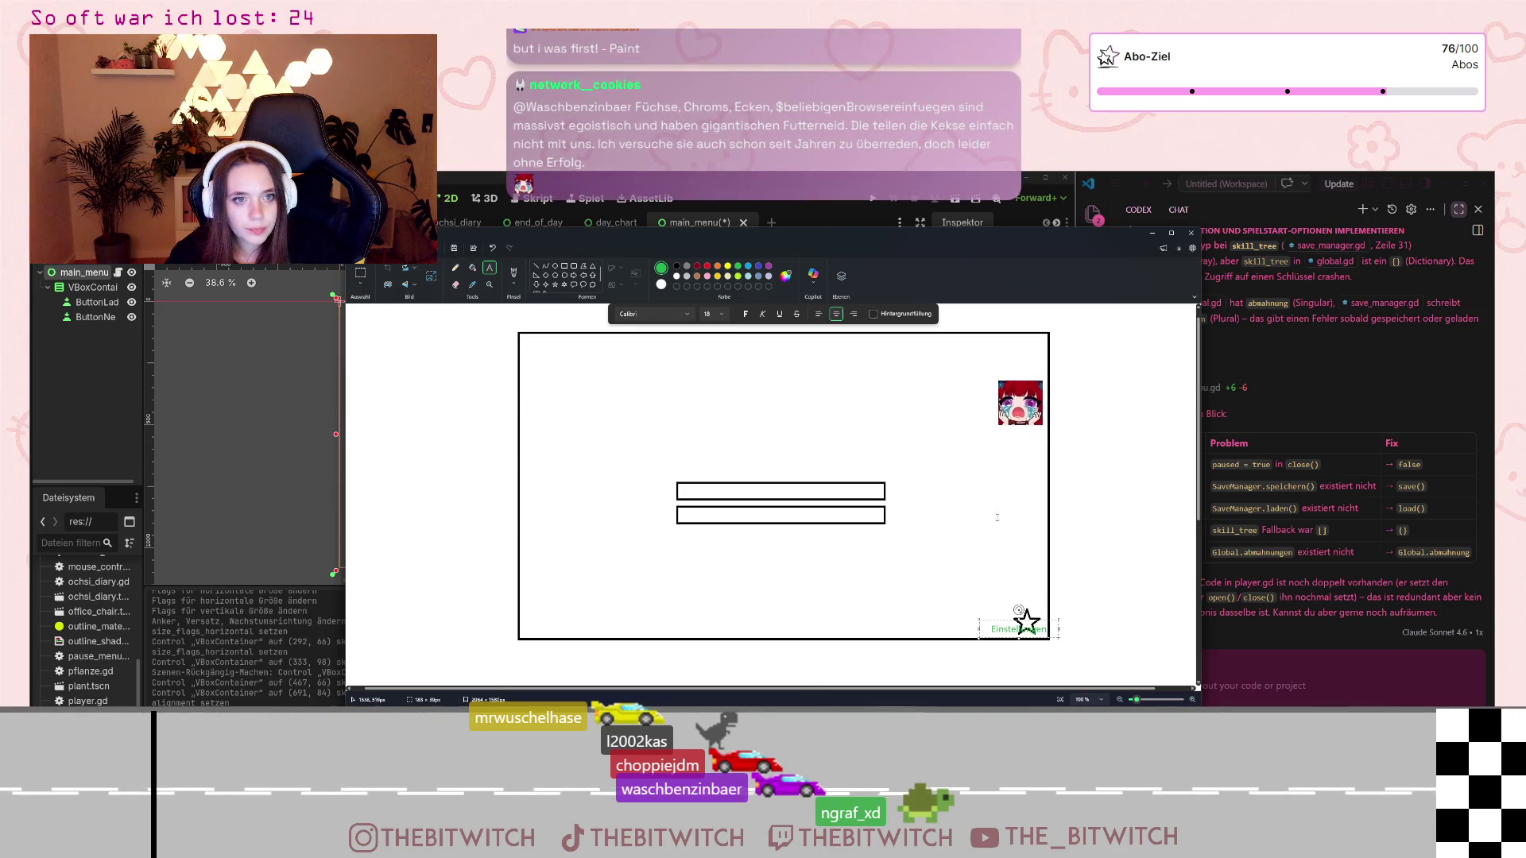
double_click(1017, 629)
left_click(768, 266)
left_click(1004, 627)
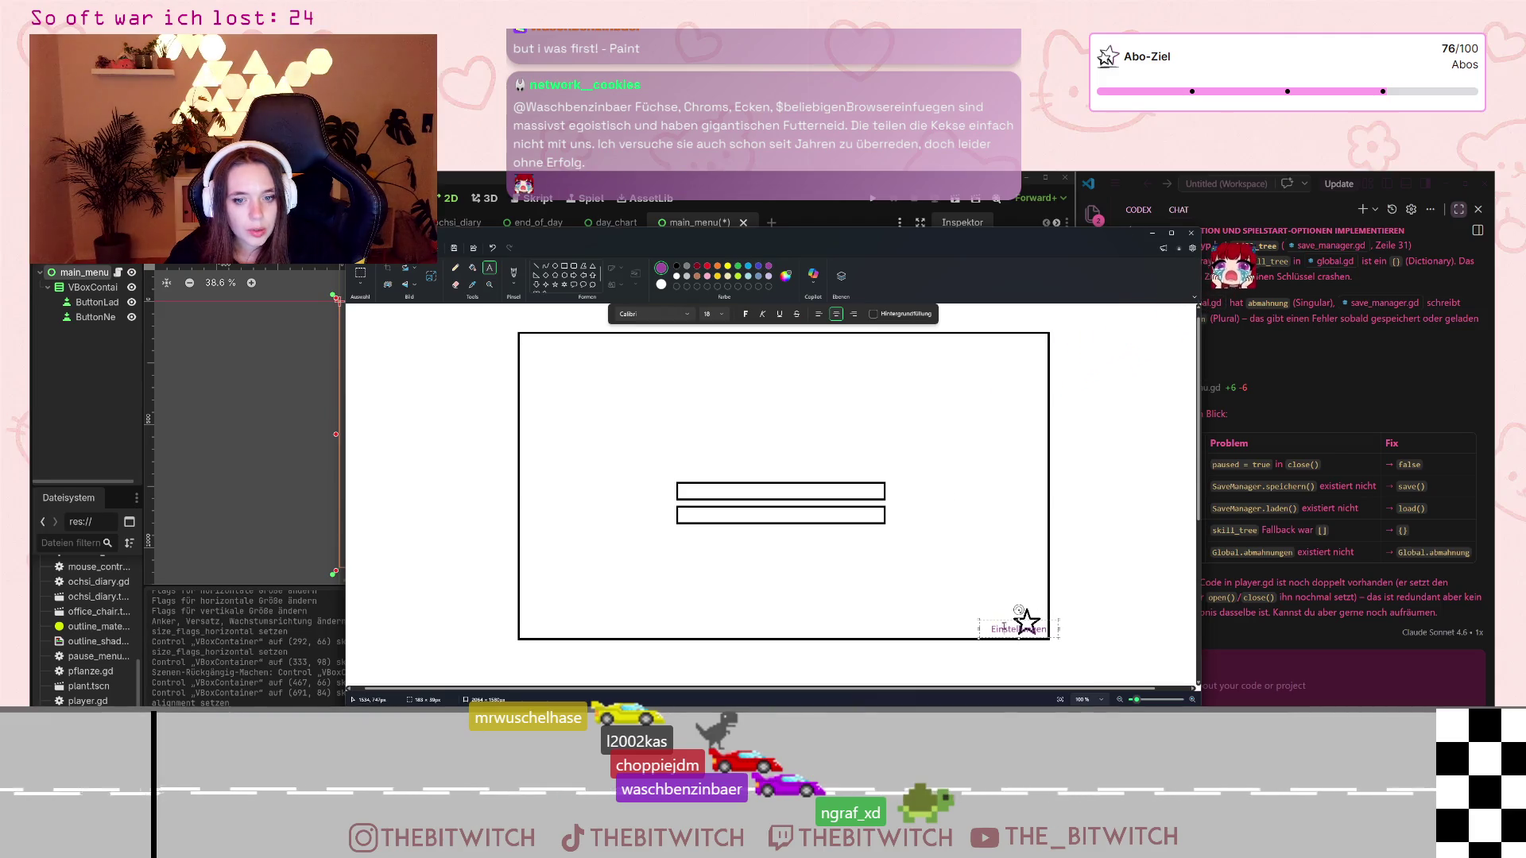
double_click(1006, 628)
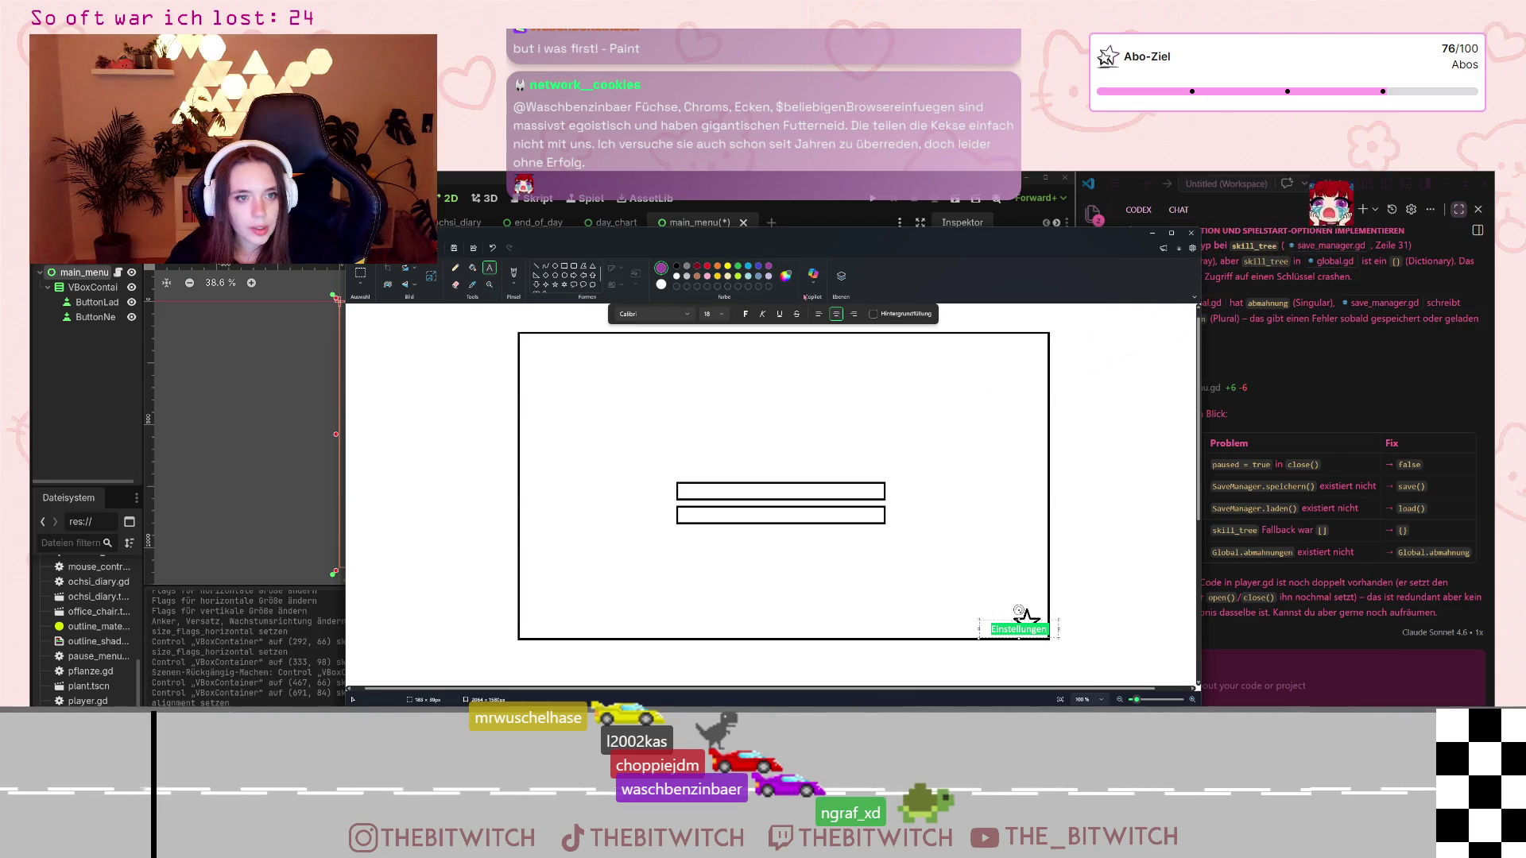
left_click(697, 276)
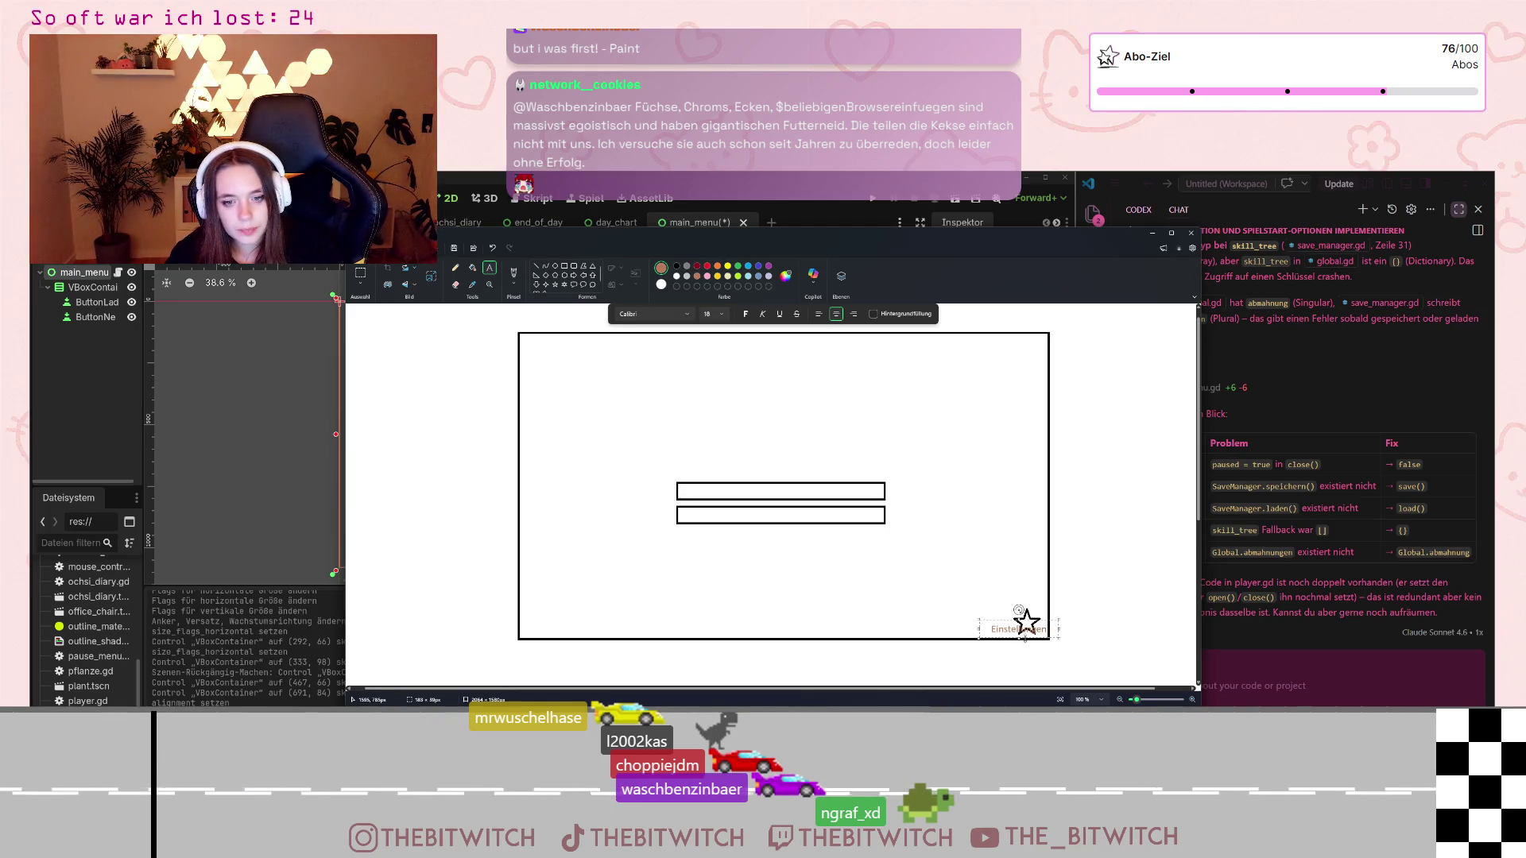
left_click(1069, 633)
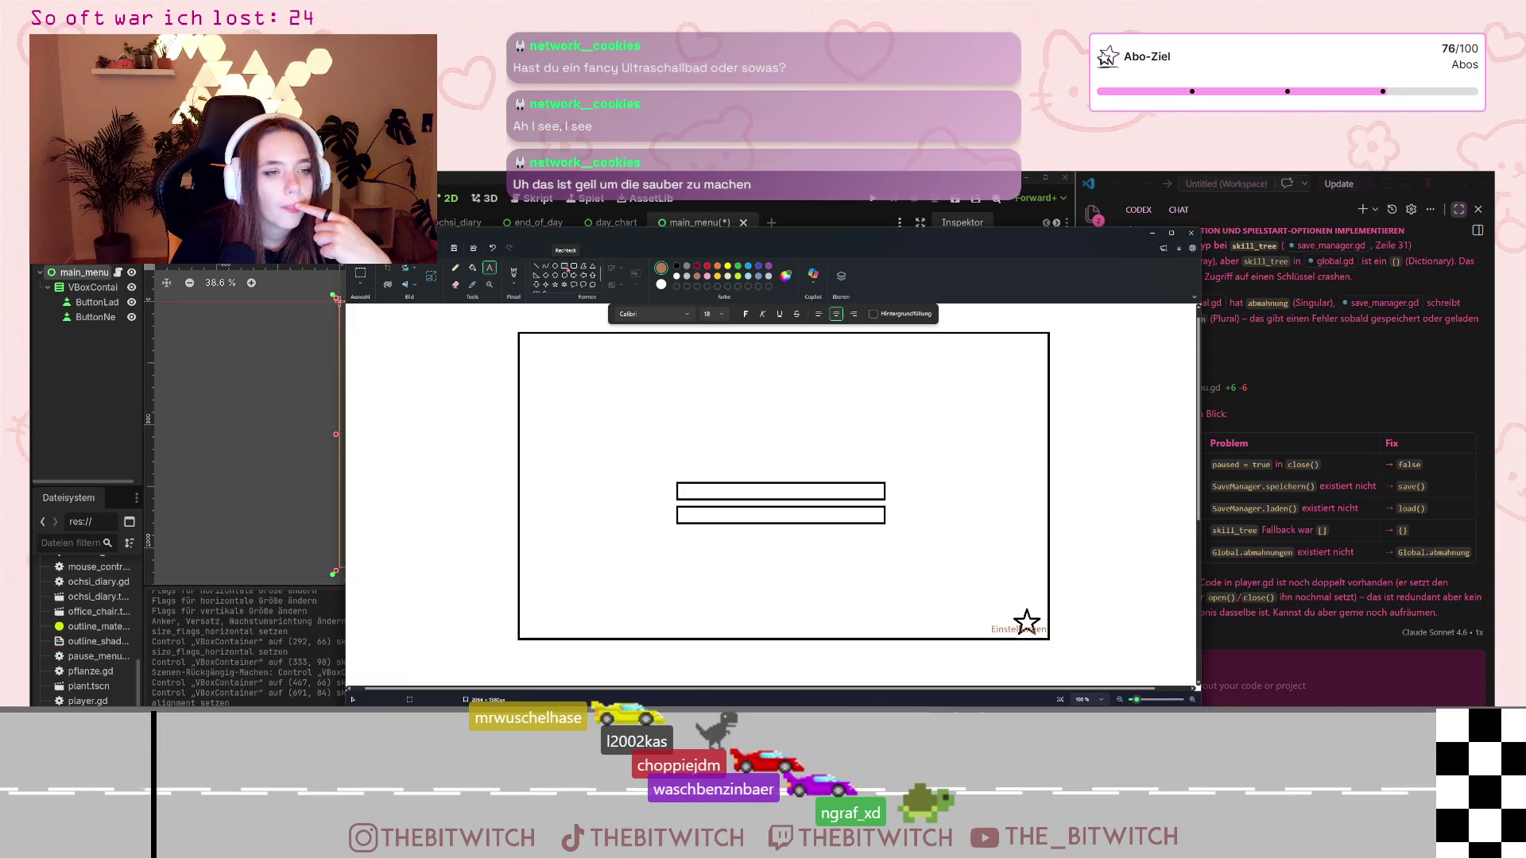
- Draw a yellow lightning bolt in the frame's top-right corner
scroll(557, 282, "down", 1)
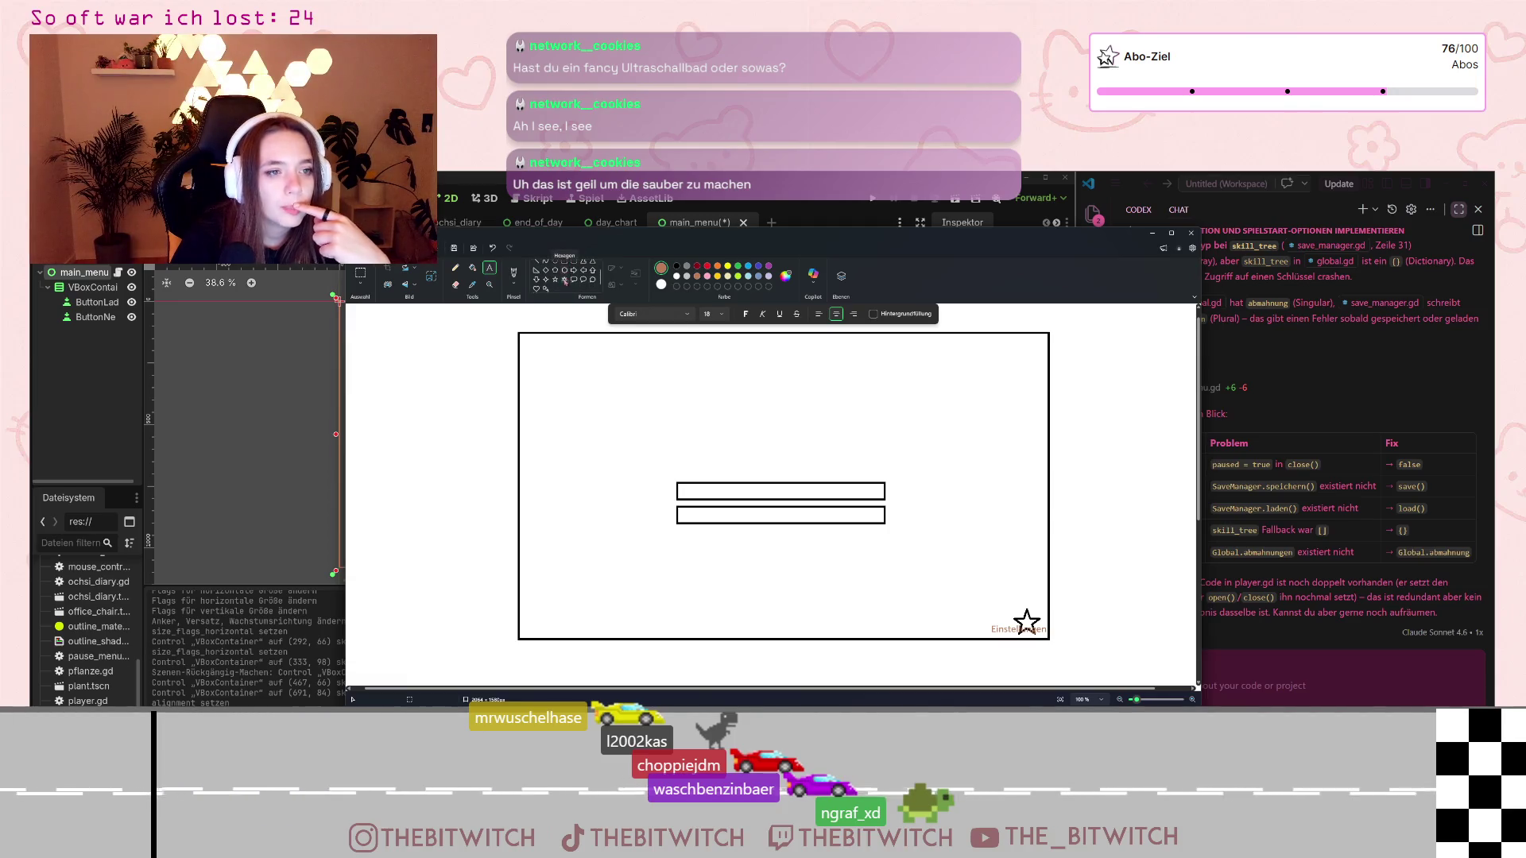
left_click(546, 290)
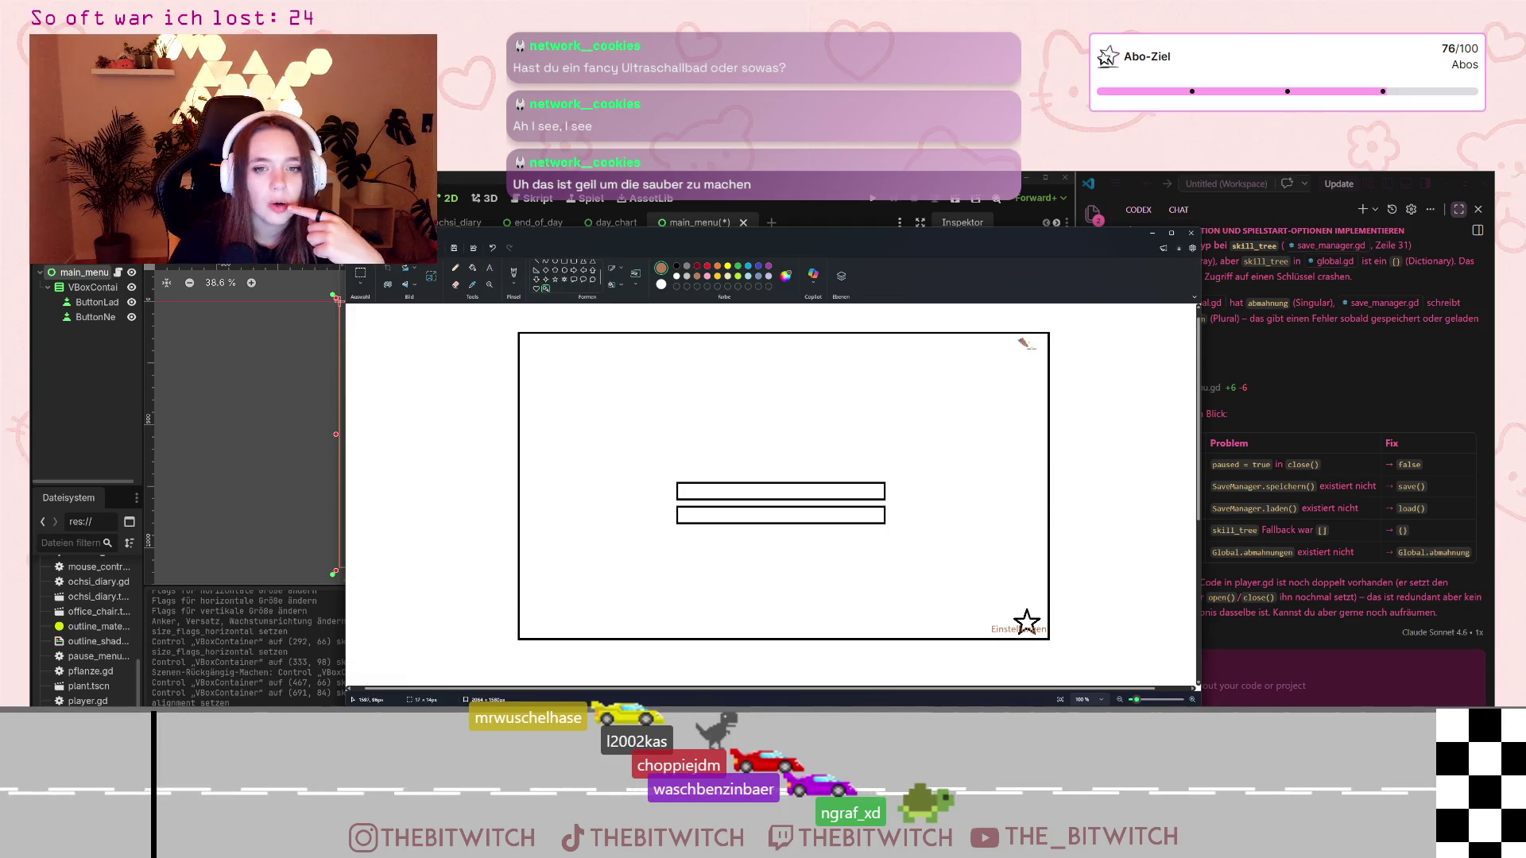
left_click_drag(1018, 335, 1044, 372)
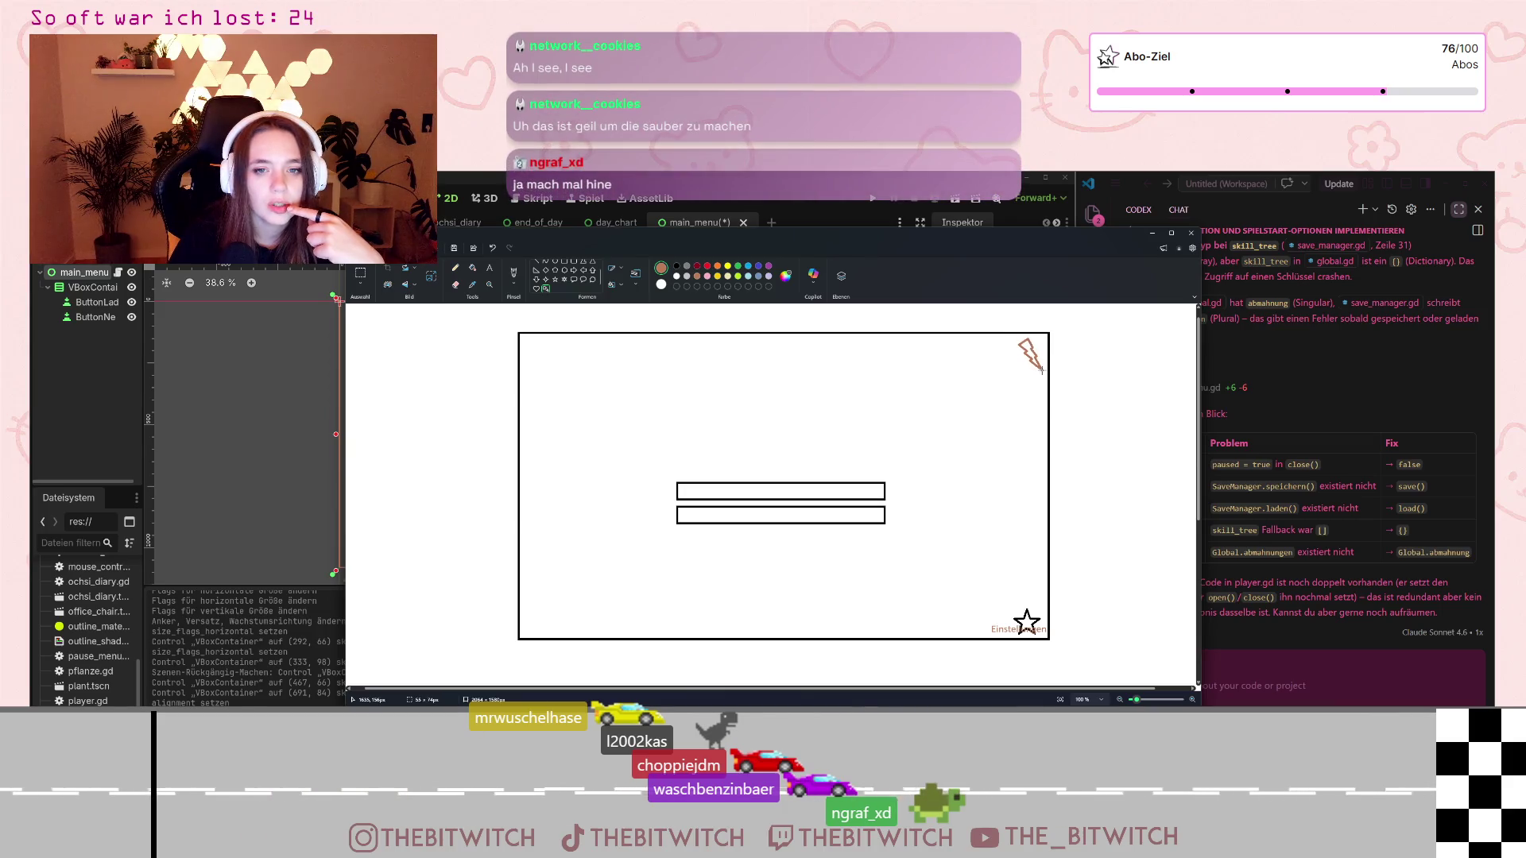
left_click(727, 269)
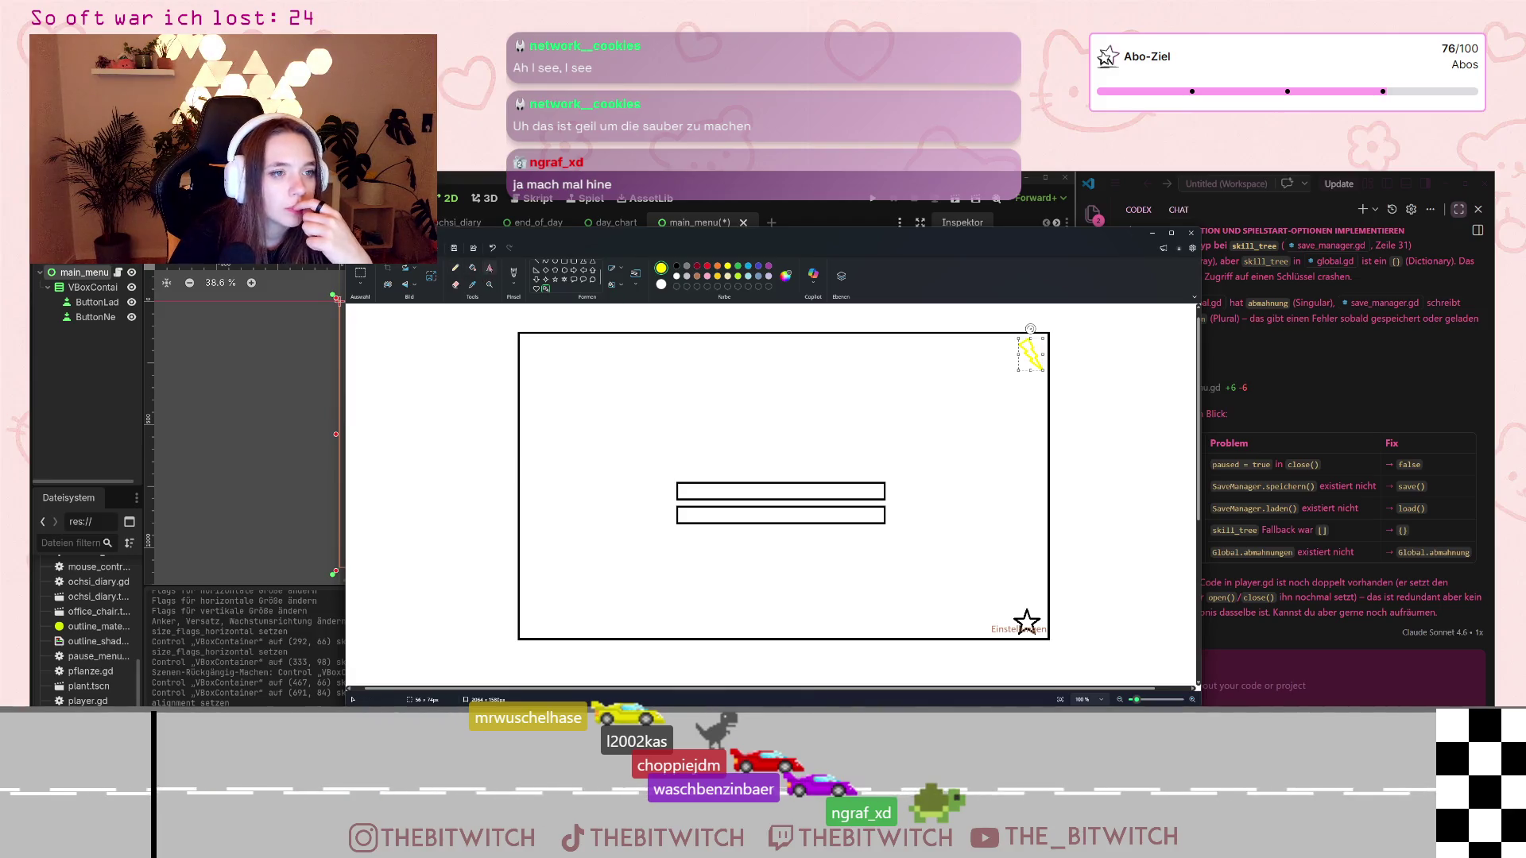
- Add a red Credits label beside the lightning bolt and commit it
left_click(490, 269)
left_click(1024, 358)
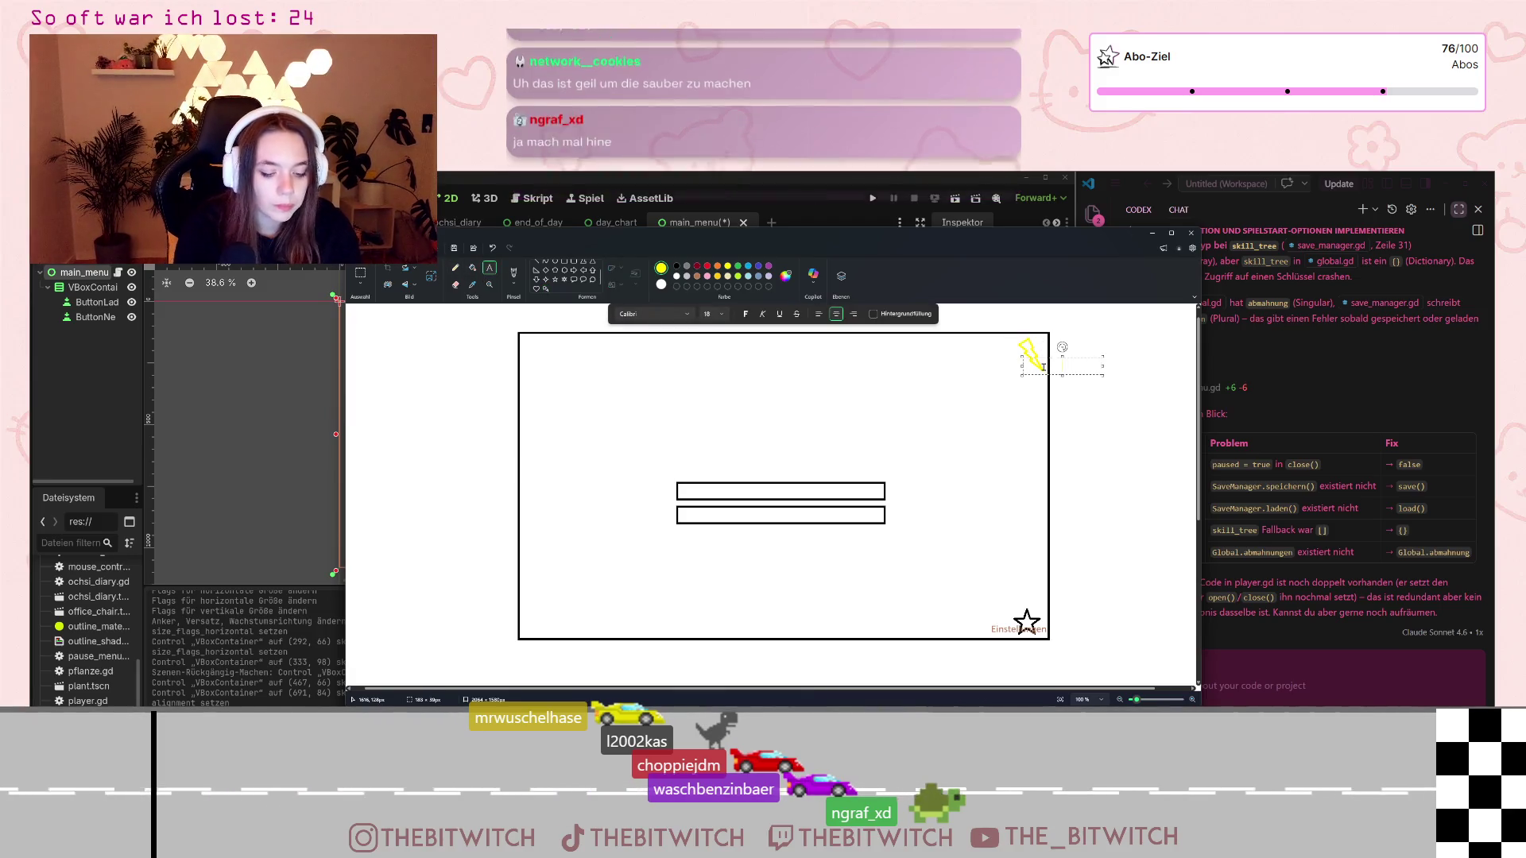
type("Level")
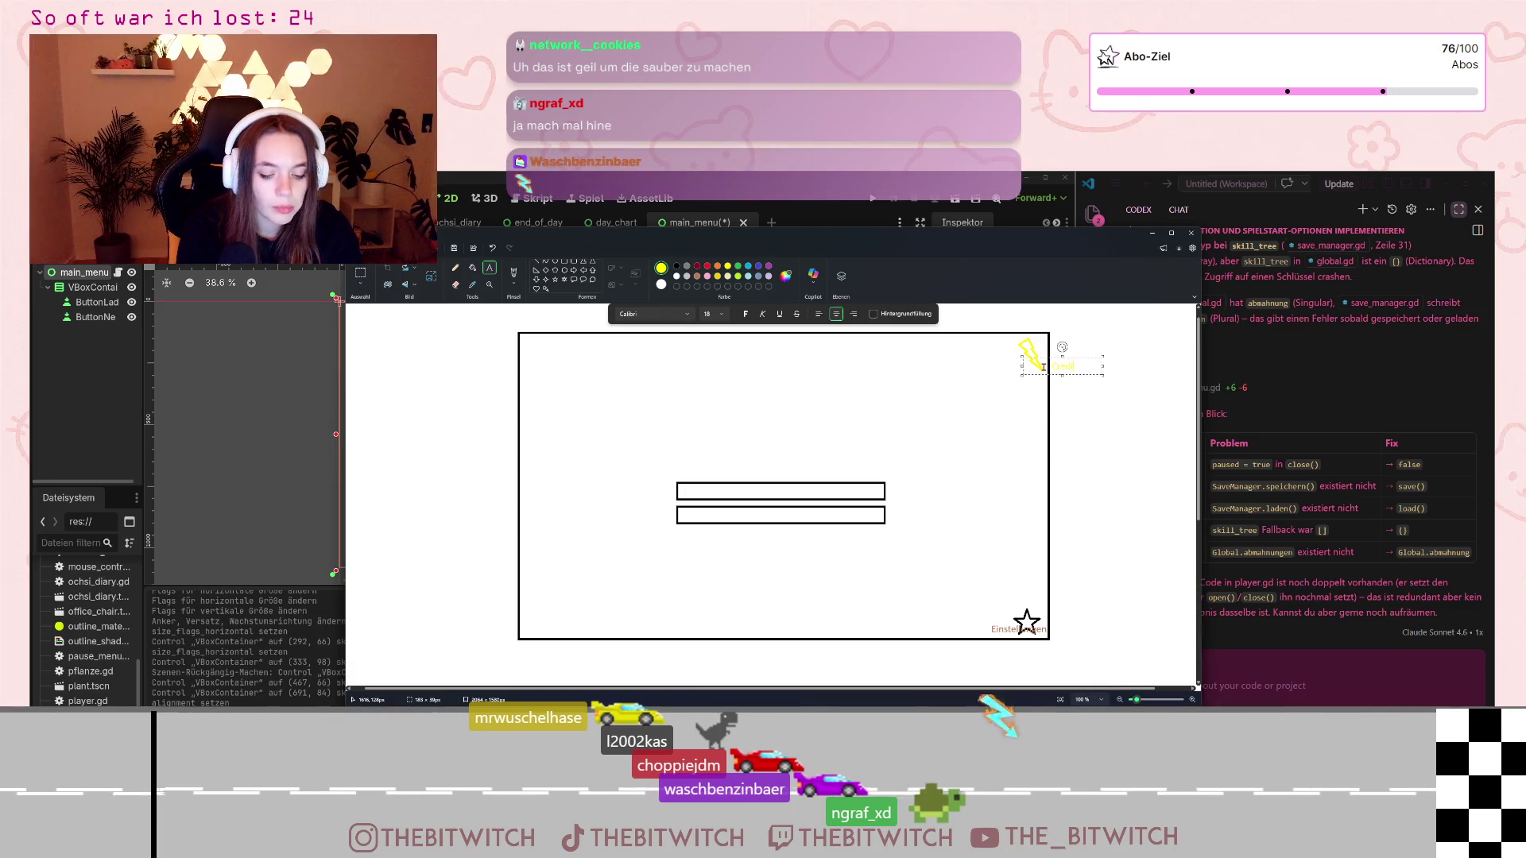
type("Credits")
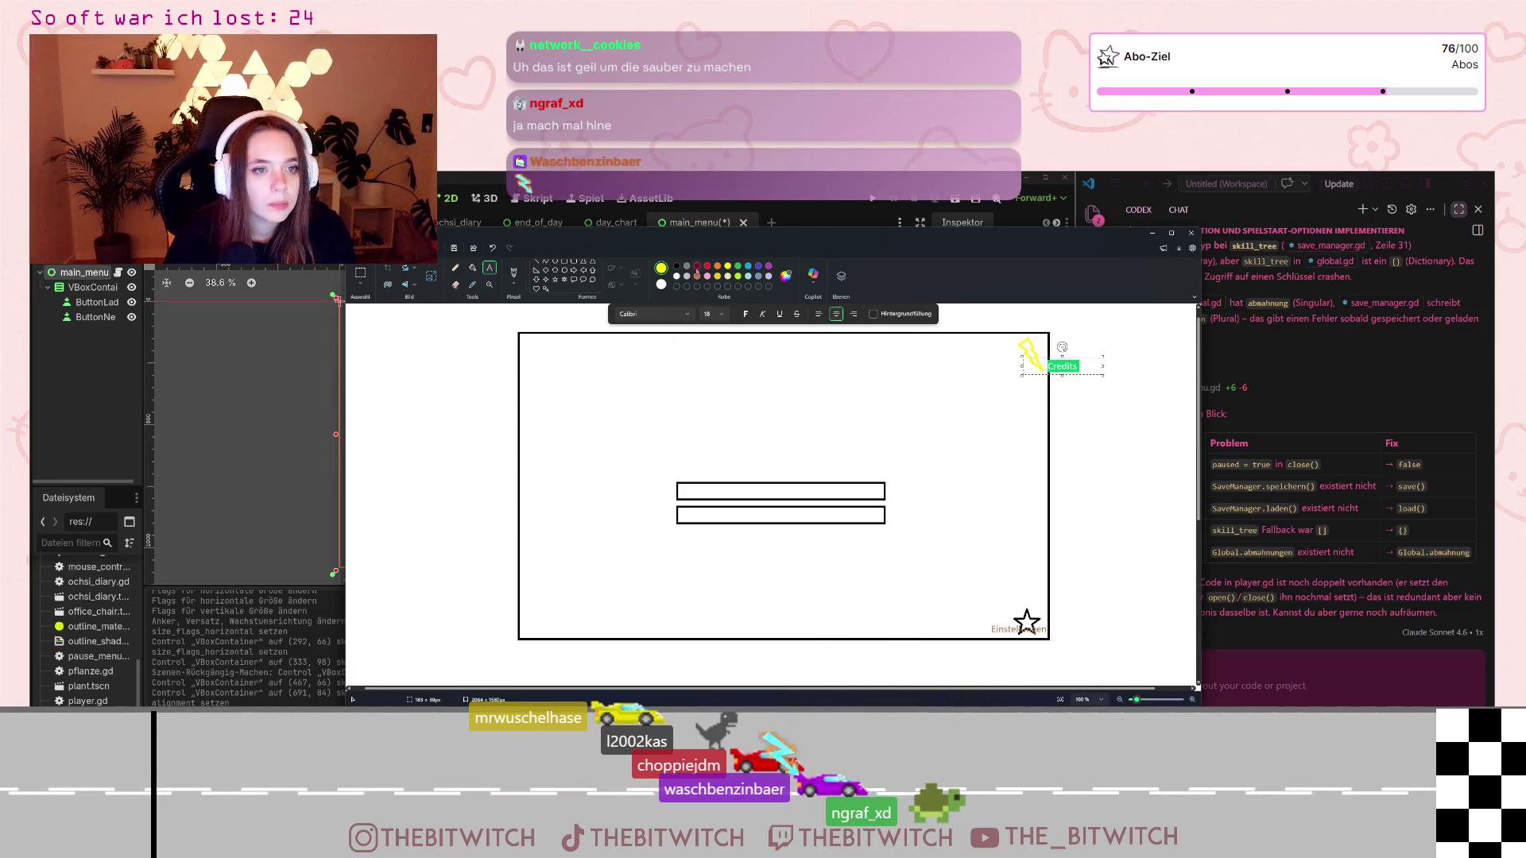
left_click(707, 267)
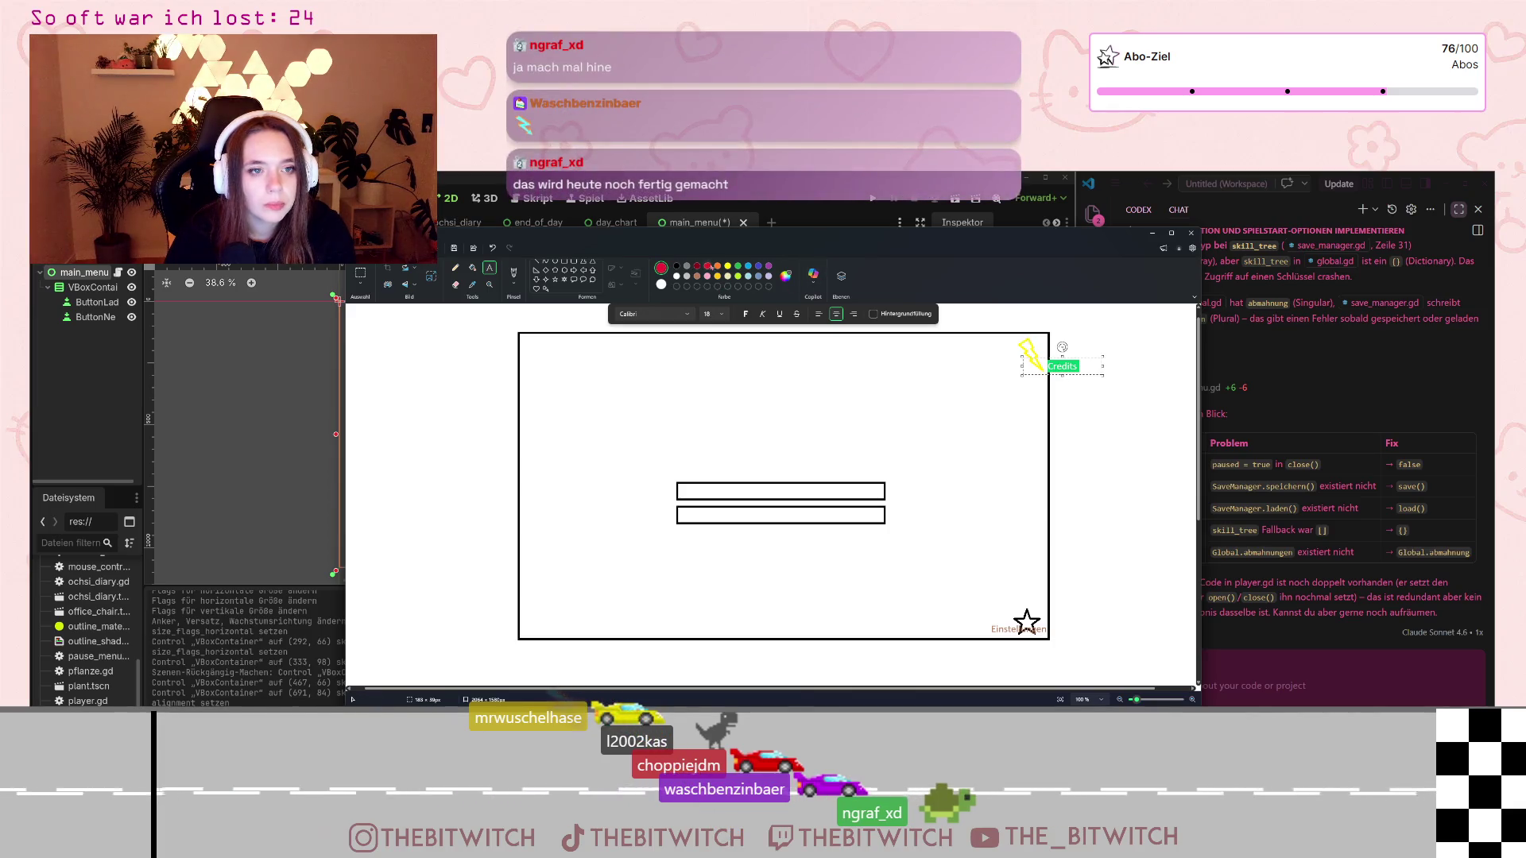
left_click(1065, 366)
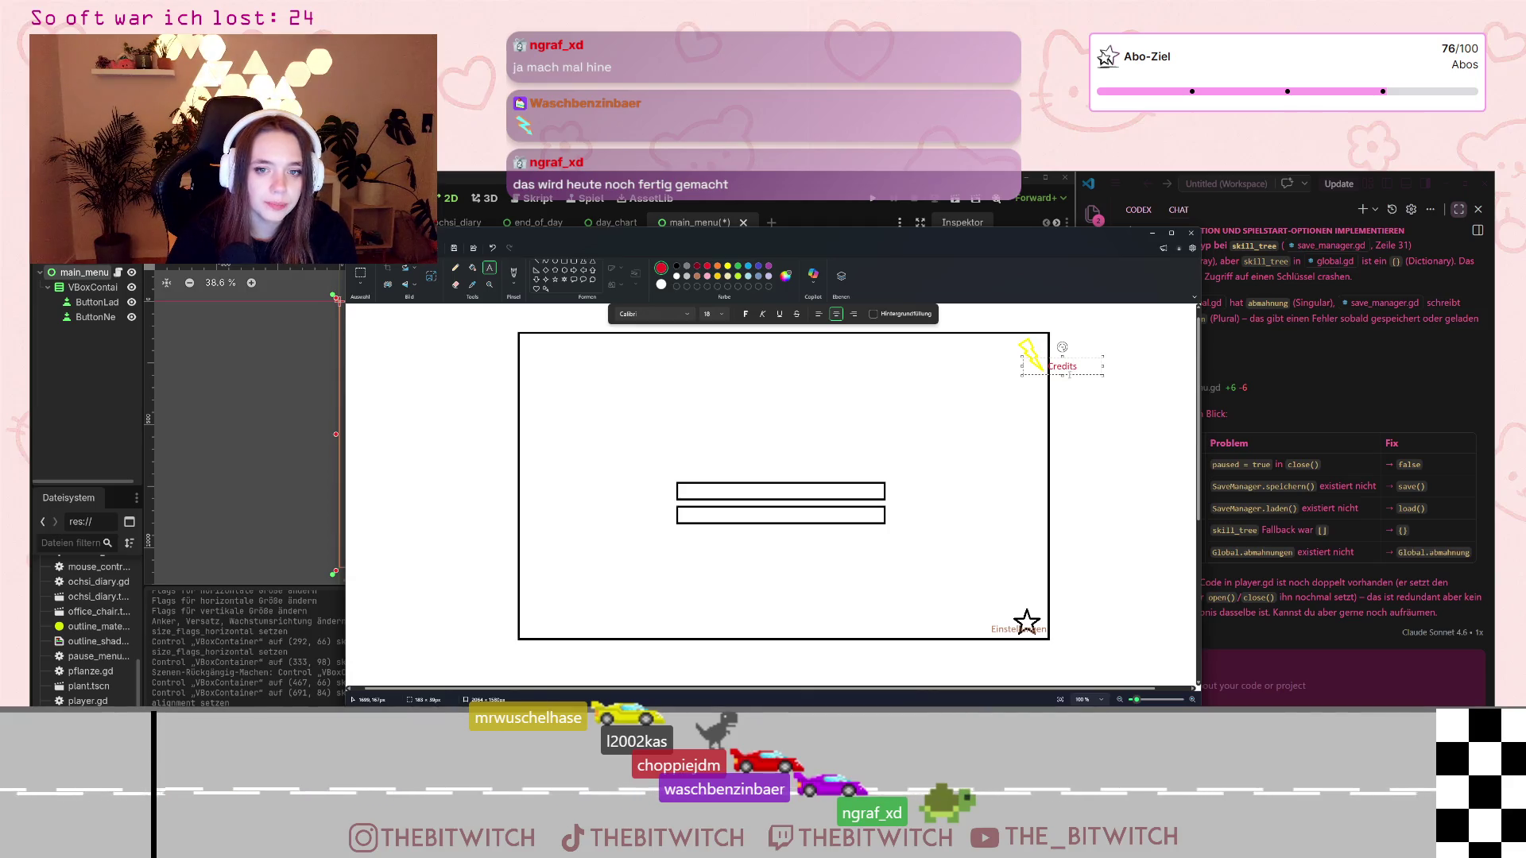
left_click_drag(1066, 374, 1032, 356)
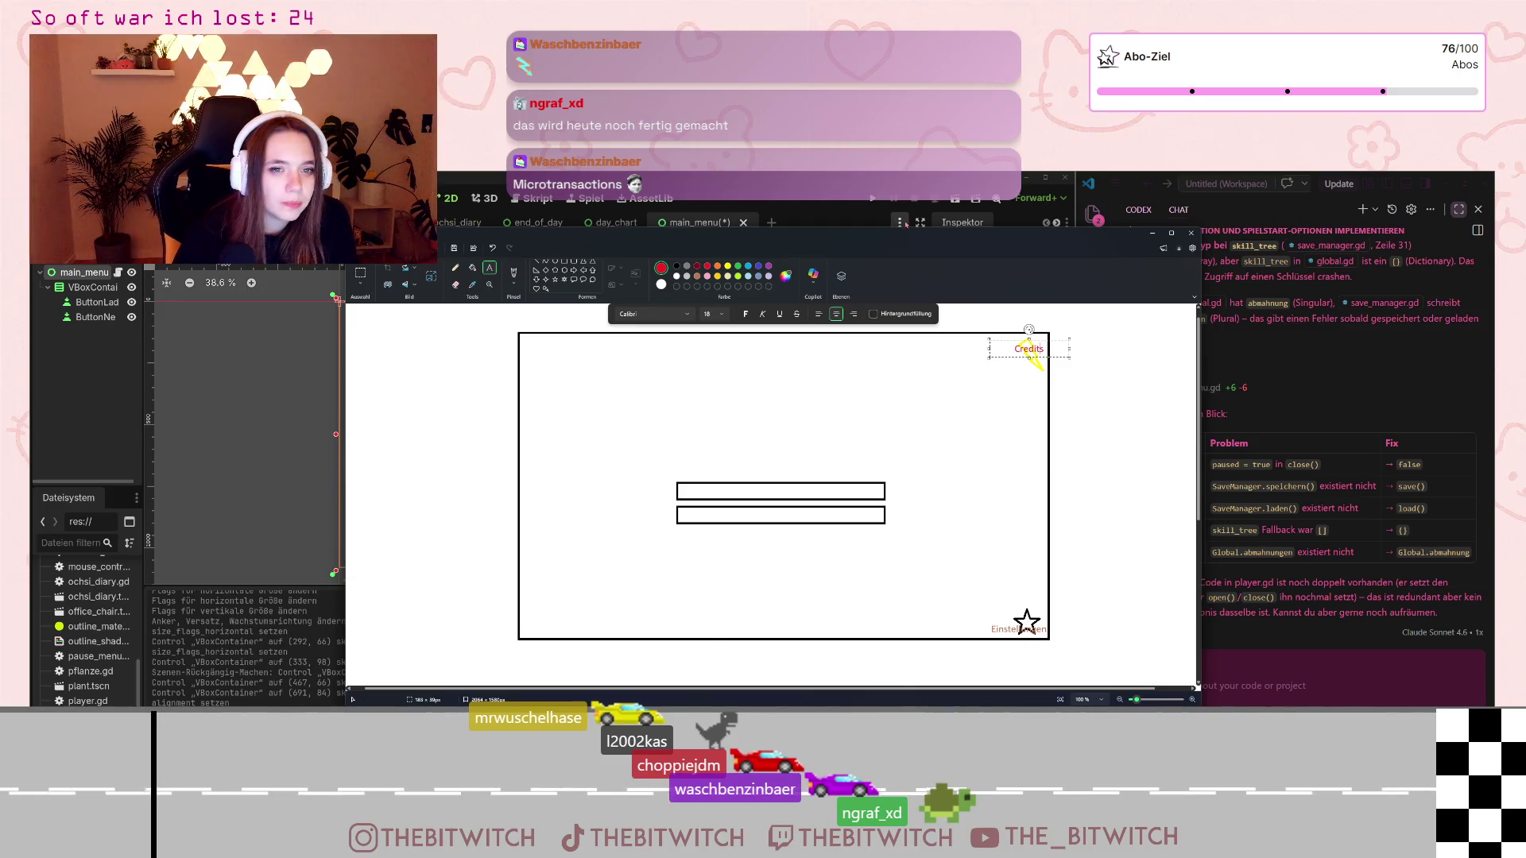
left_click_drag(874, 233, 870, 224)
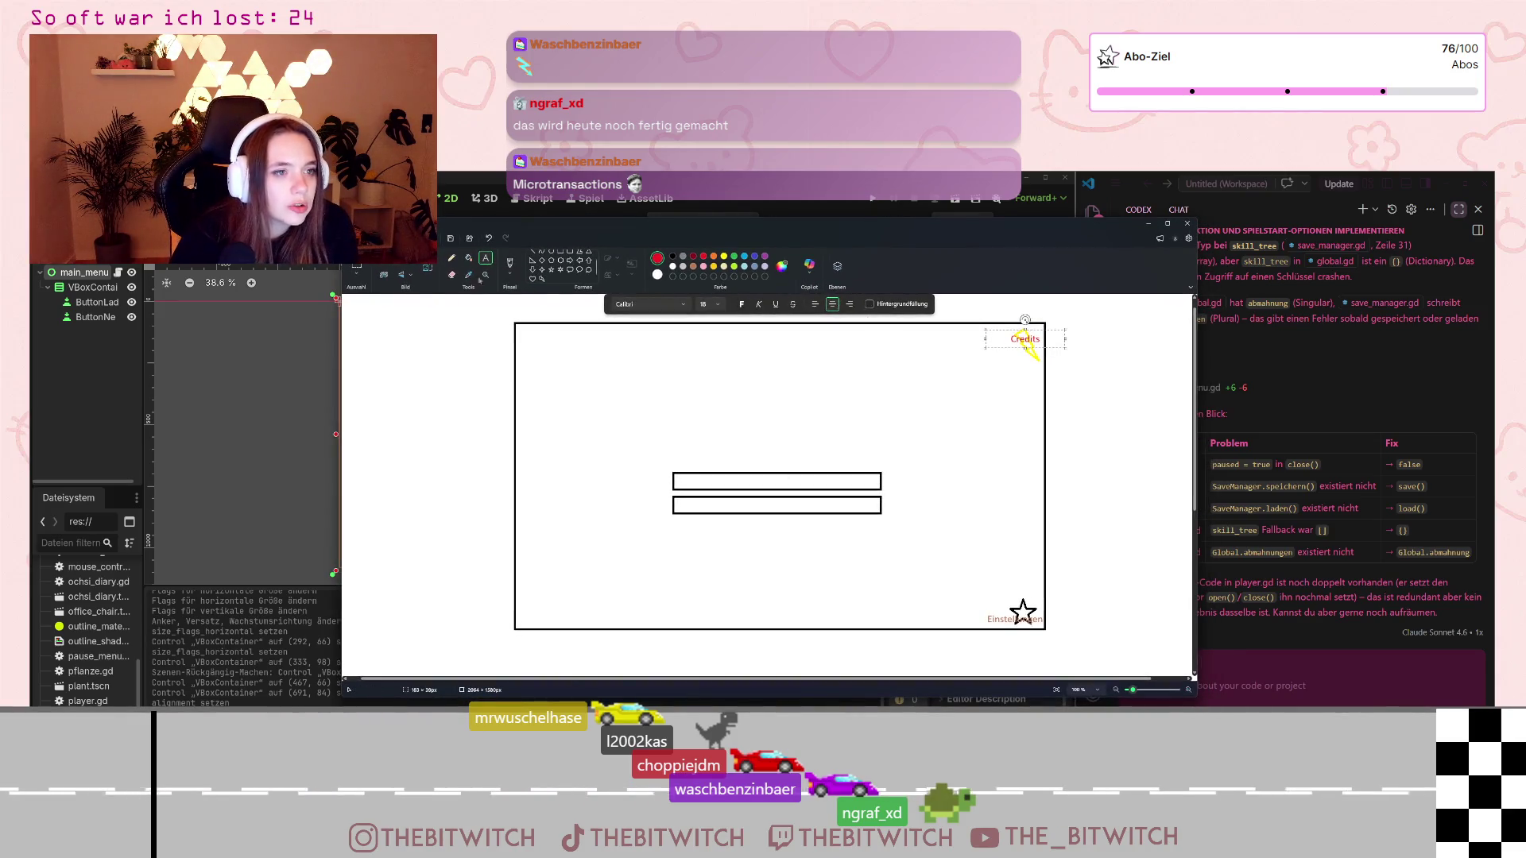
left_click(550, 256)
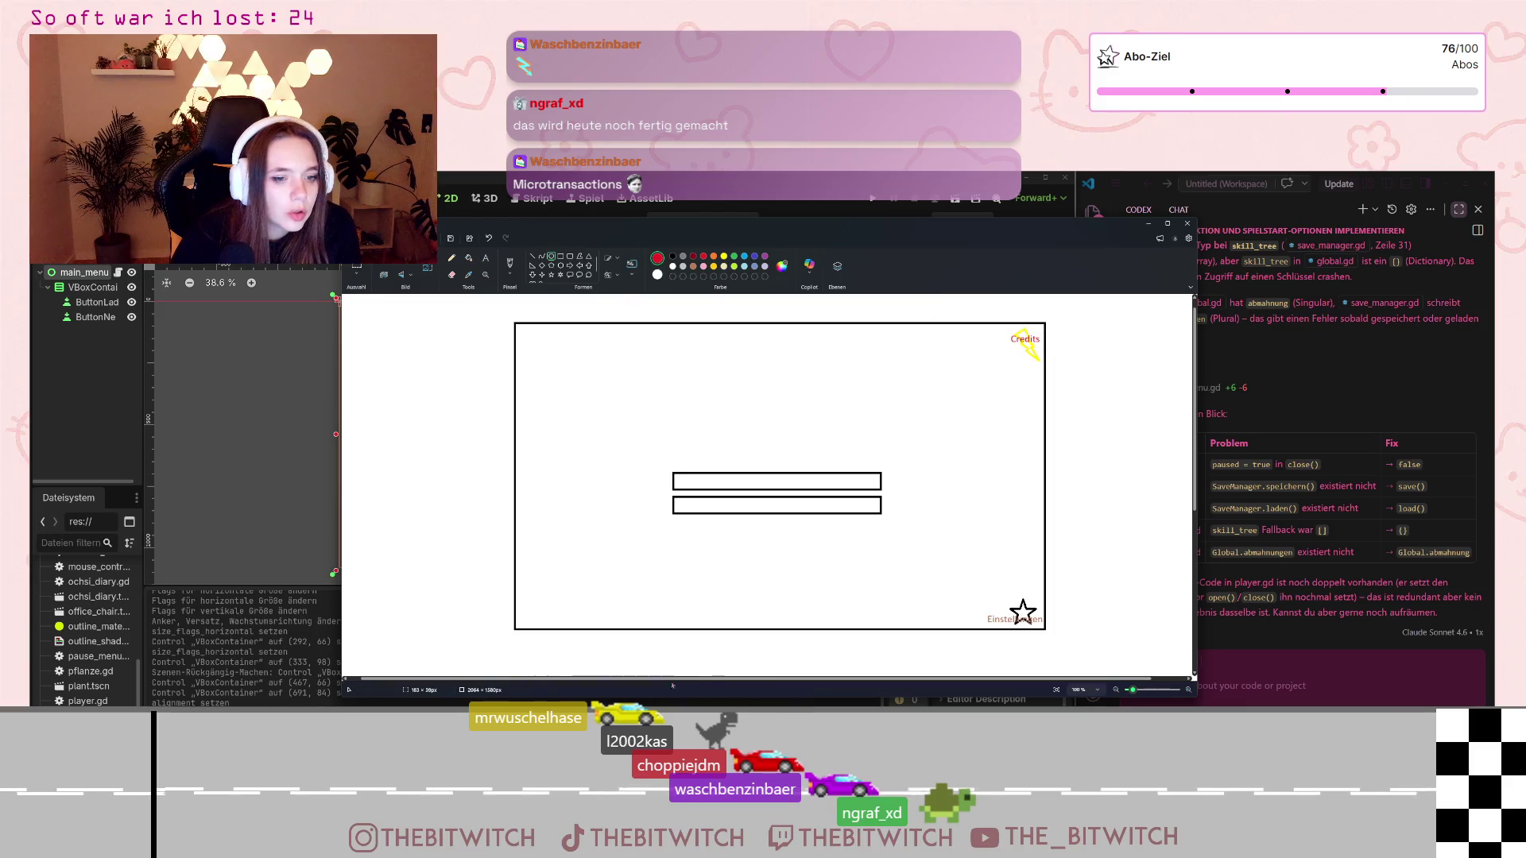
- Draw three red circles along the frame's bottom centre
left_click_drag(685, 598, 709, 623)
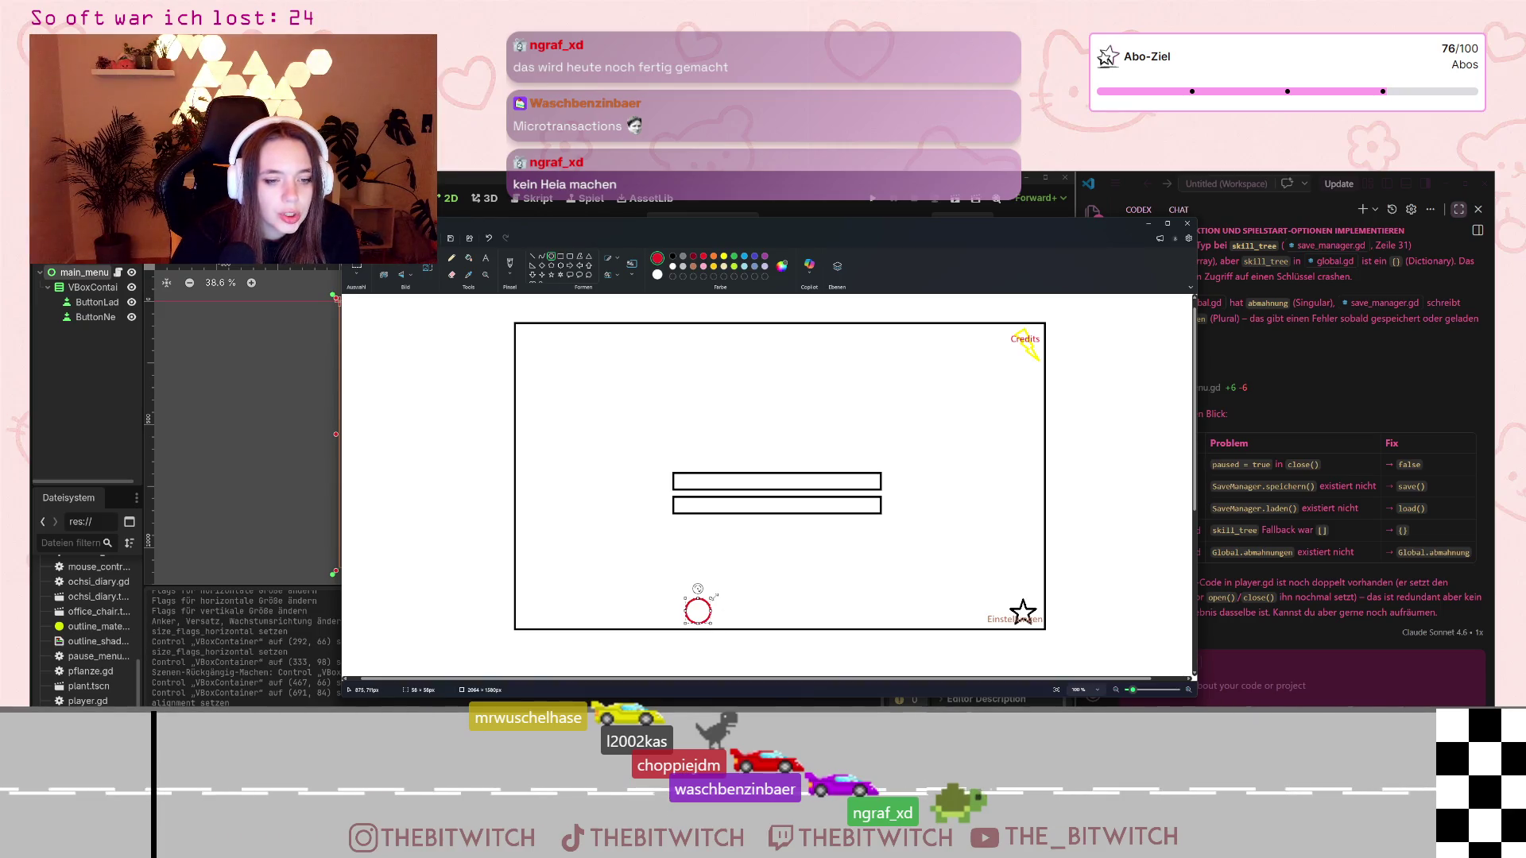
left_click_drag(723, 614, 780, 626)
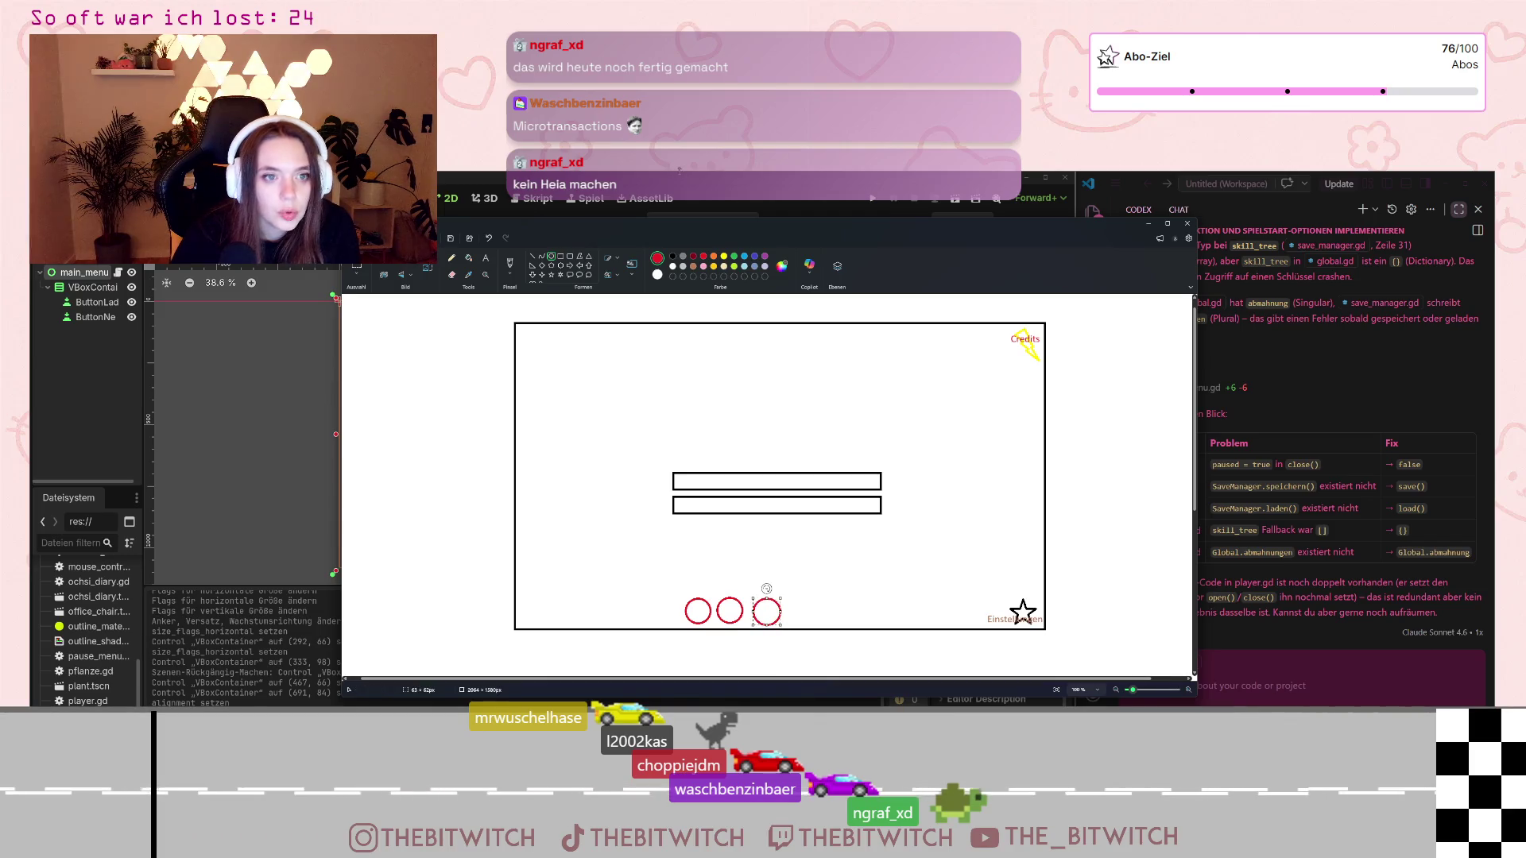
left_click(486, 257)
- Type the note 'Links (Twitch, steam review seite, ...)' beside the circles on one line
left_click(545, 384)
left_click_drag(726, 604, 773, 613)
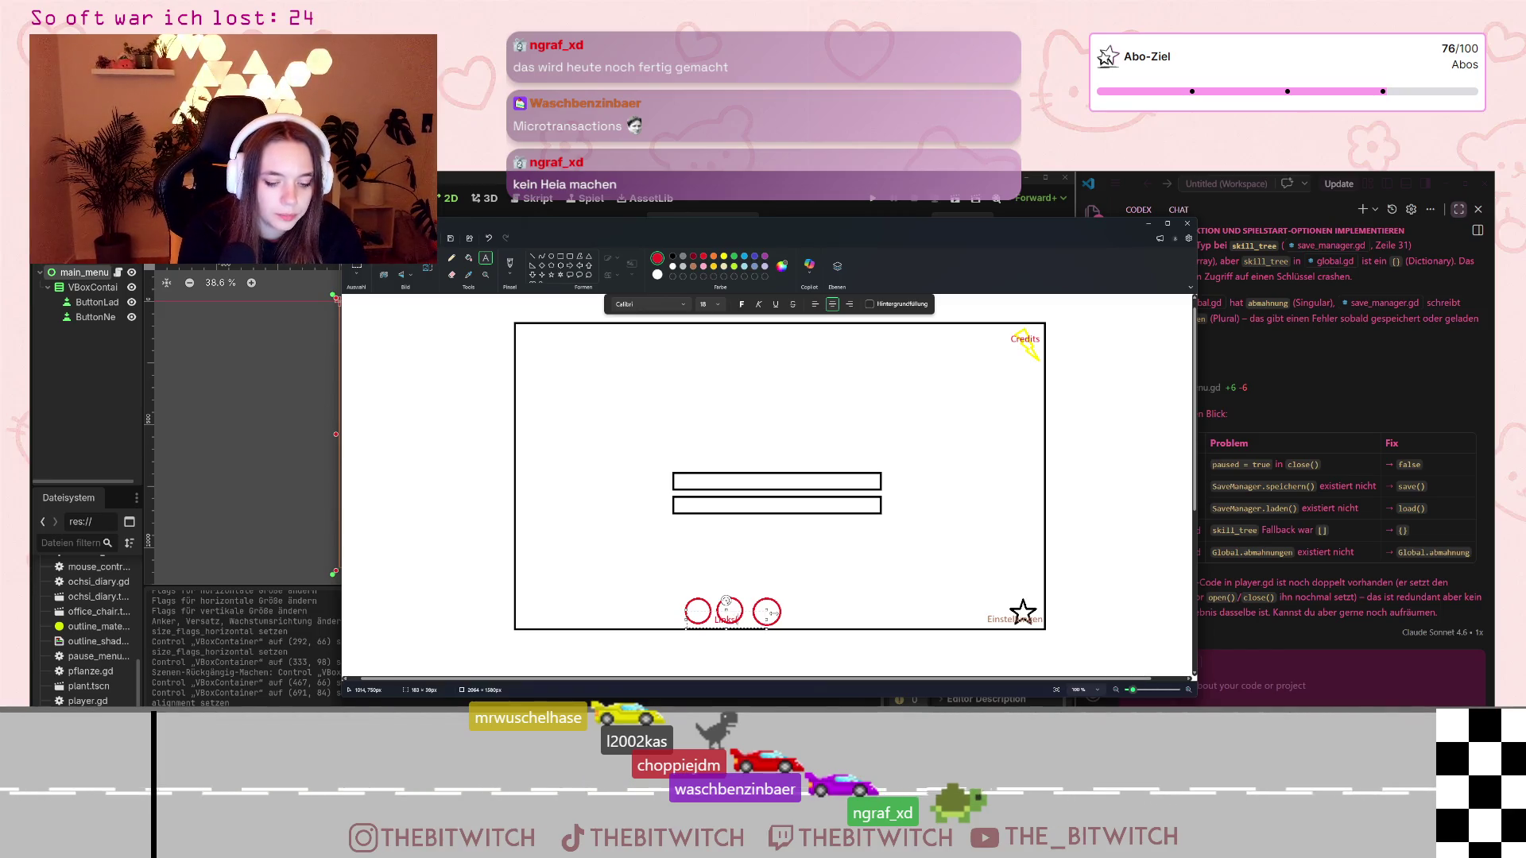
type("itch,")
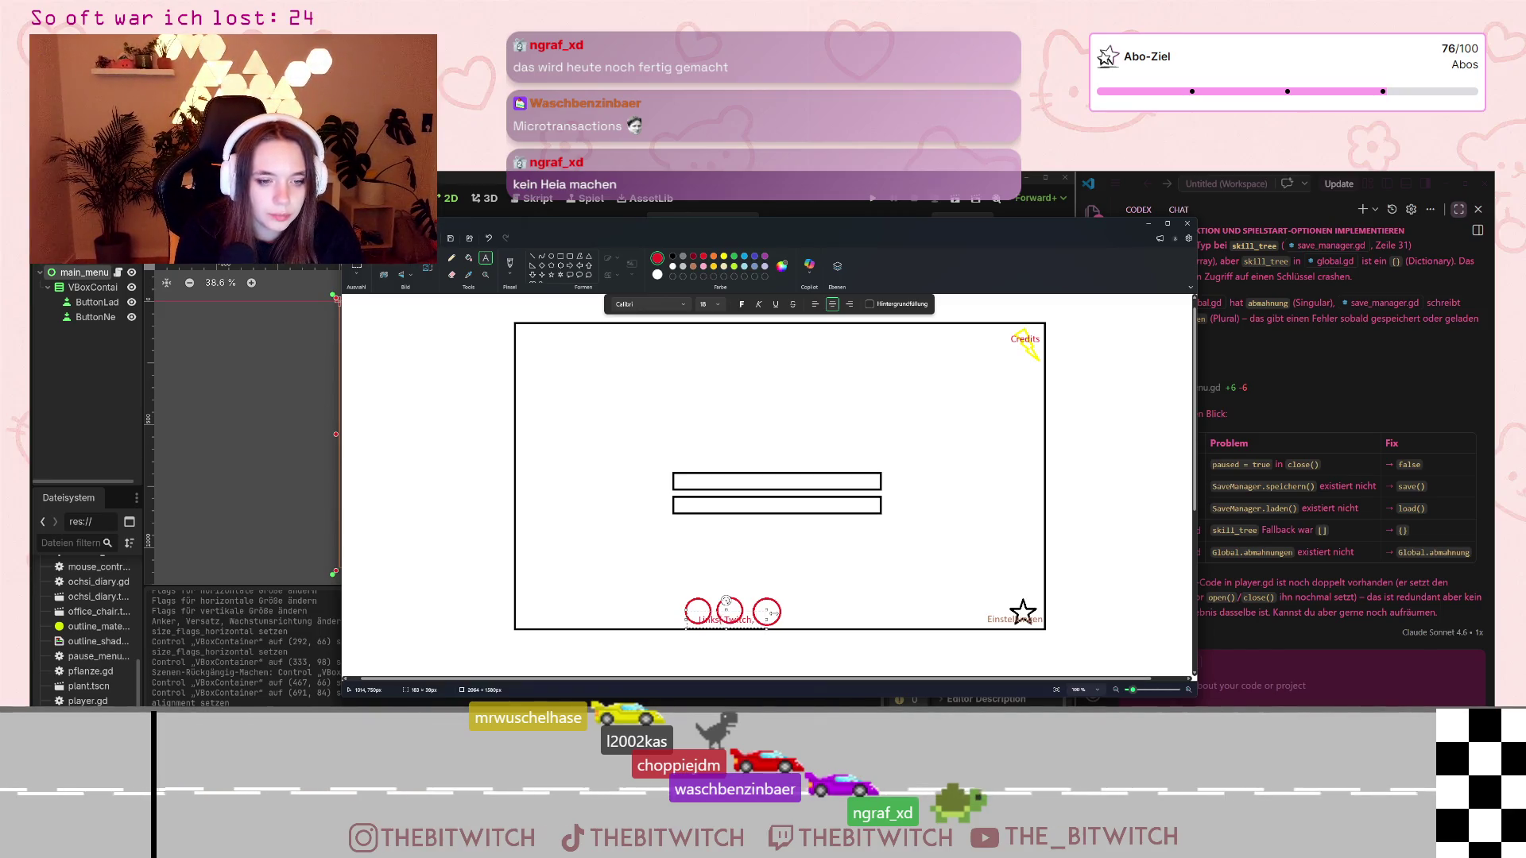
type(" steam")
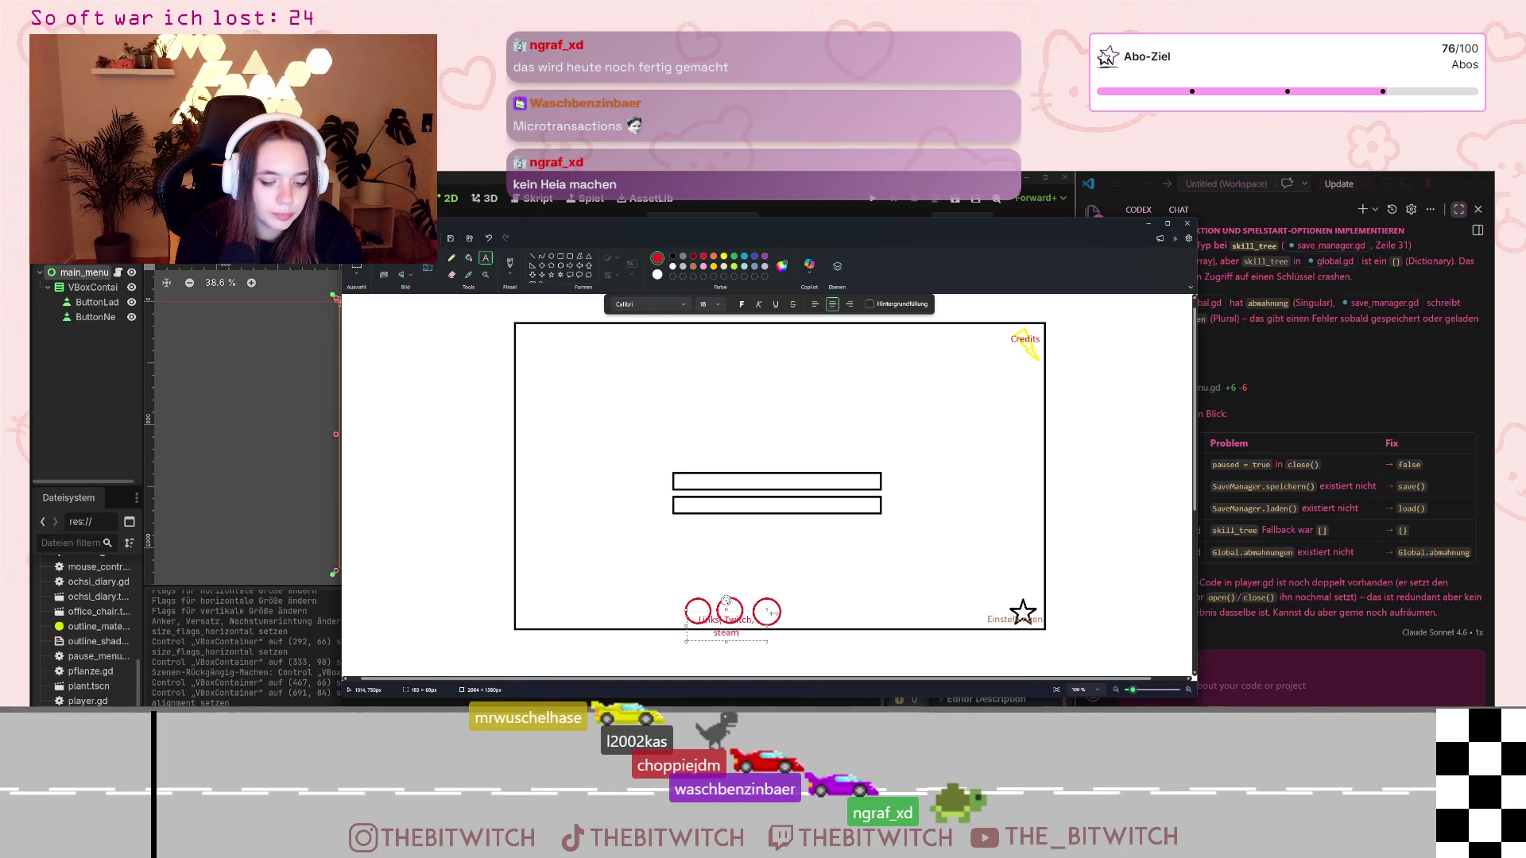
type(" review se")
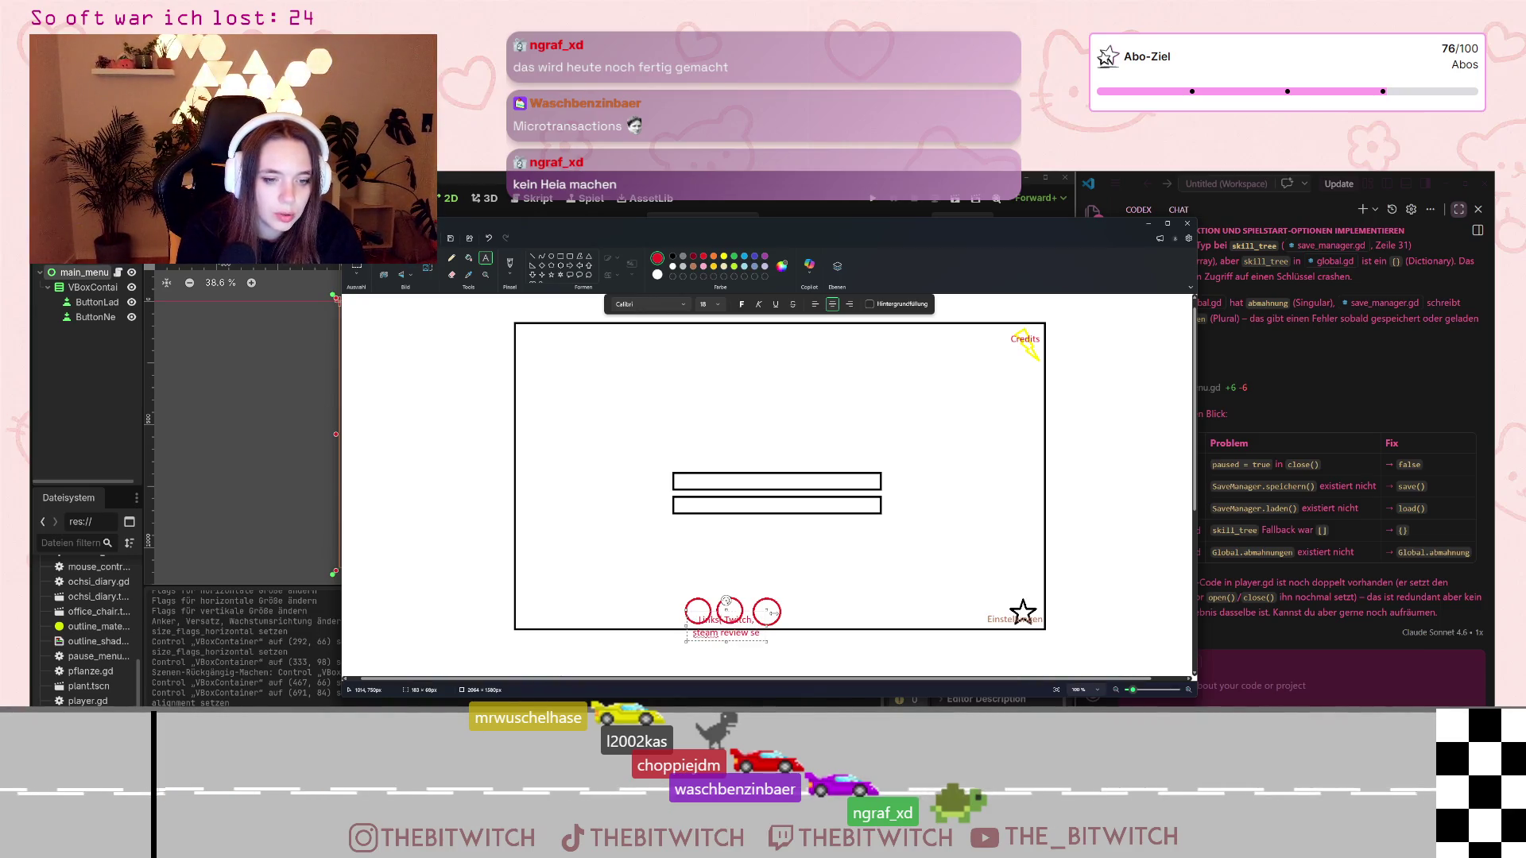
type("ite, ...")
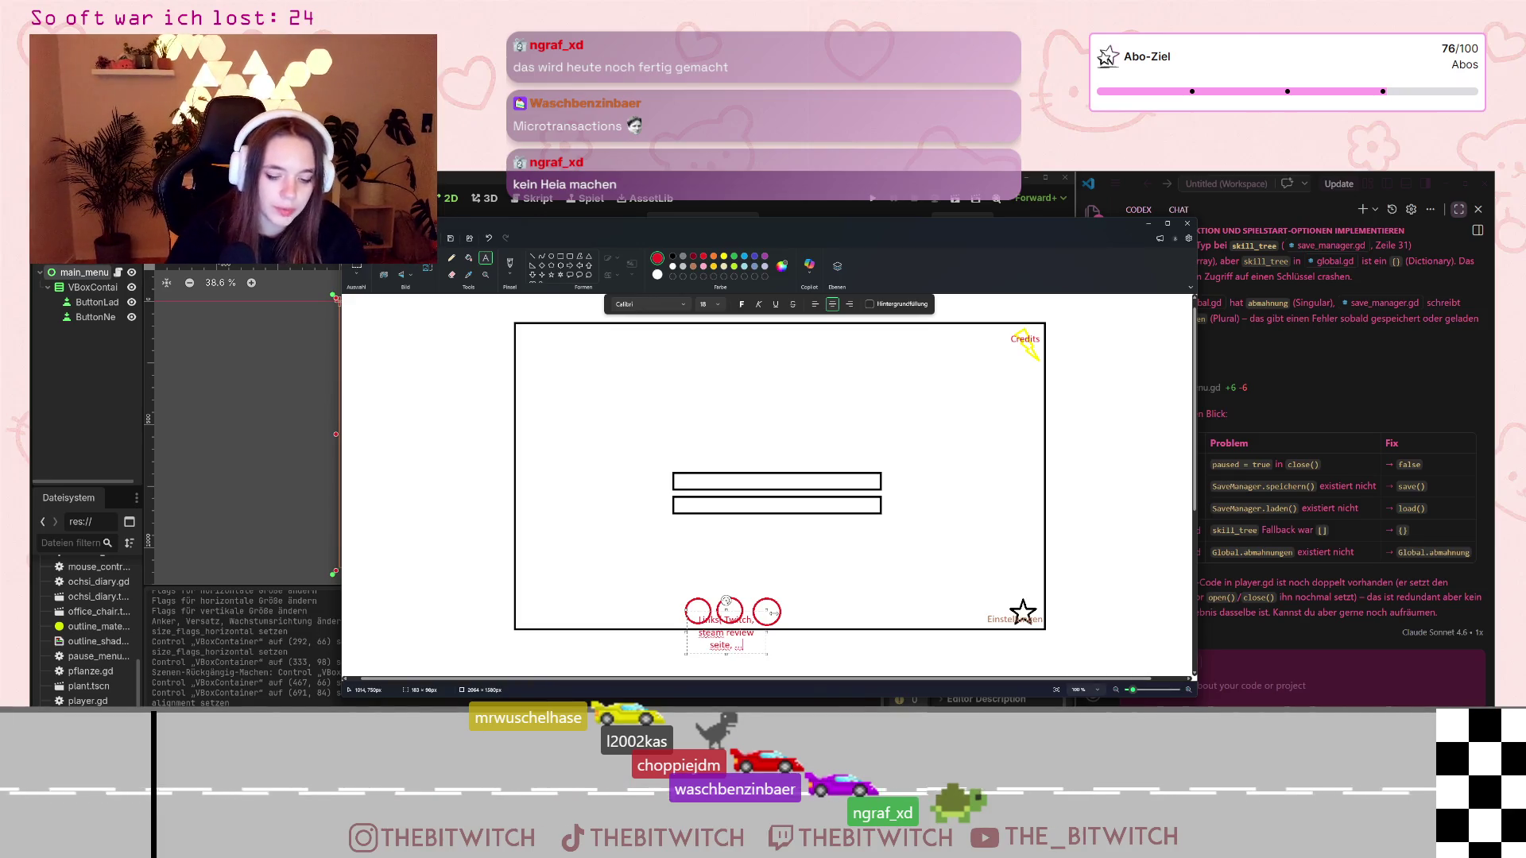
mouse_move(767, 632)
left_mouse_down()
mouse_move(871, 632)
mouse_move(818, 606)
left_mouse_up()
- Try green and yellow, then make the links note bold black and commit it
key("ctrl+a")
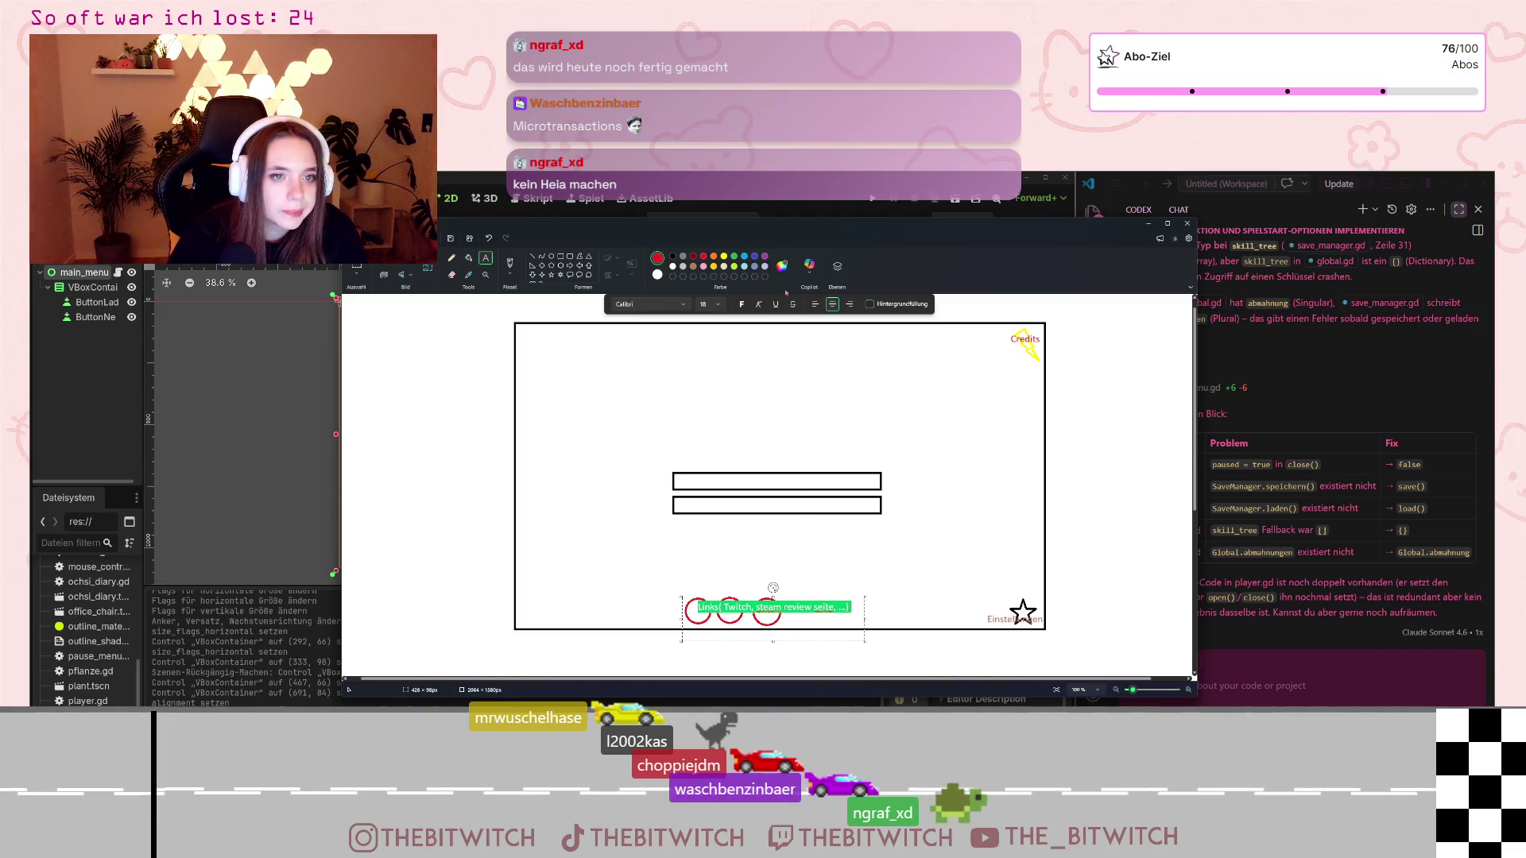
left_click(734, 257)
left_click(805, 639)
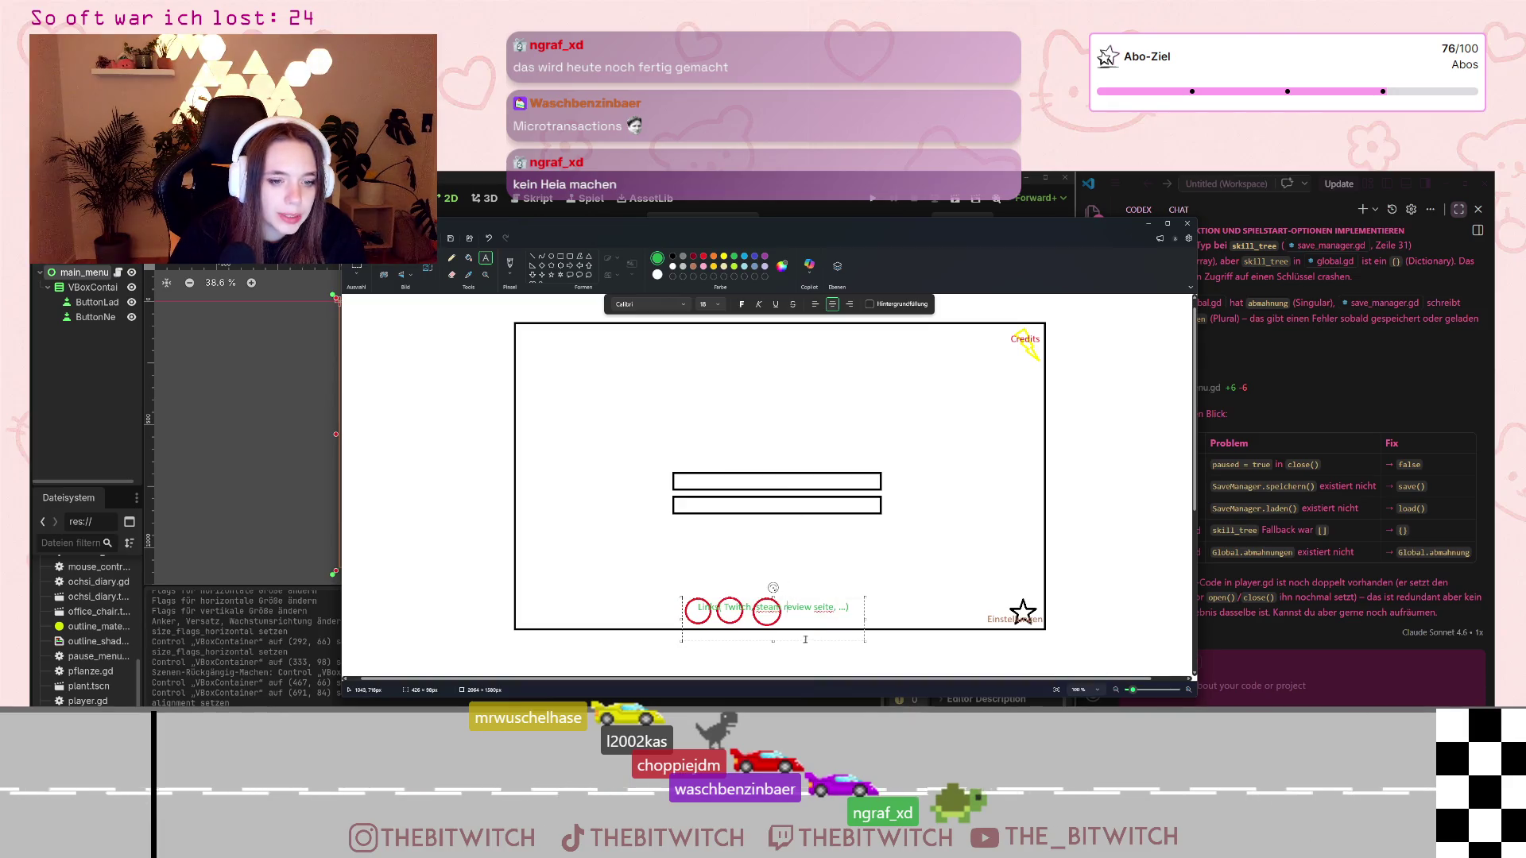
key("ctrl+a")
left_click(724, 257)
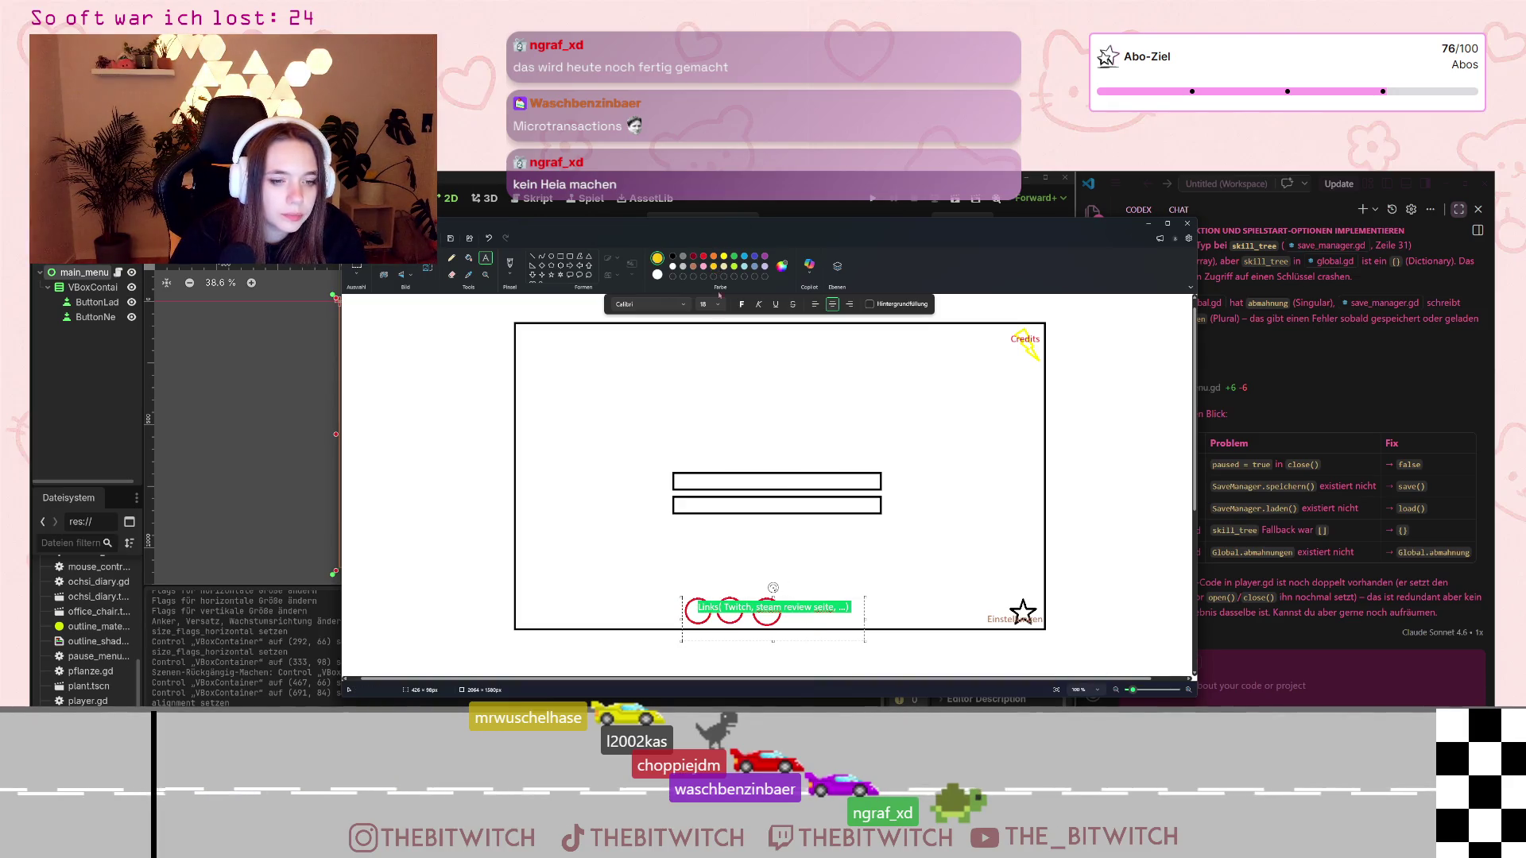
left_click(720, 610)
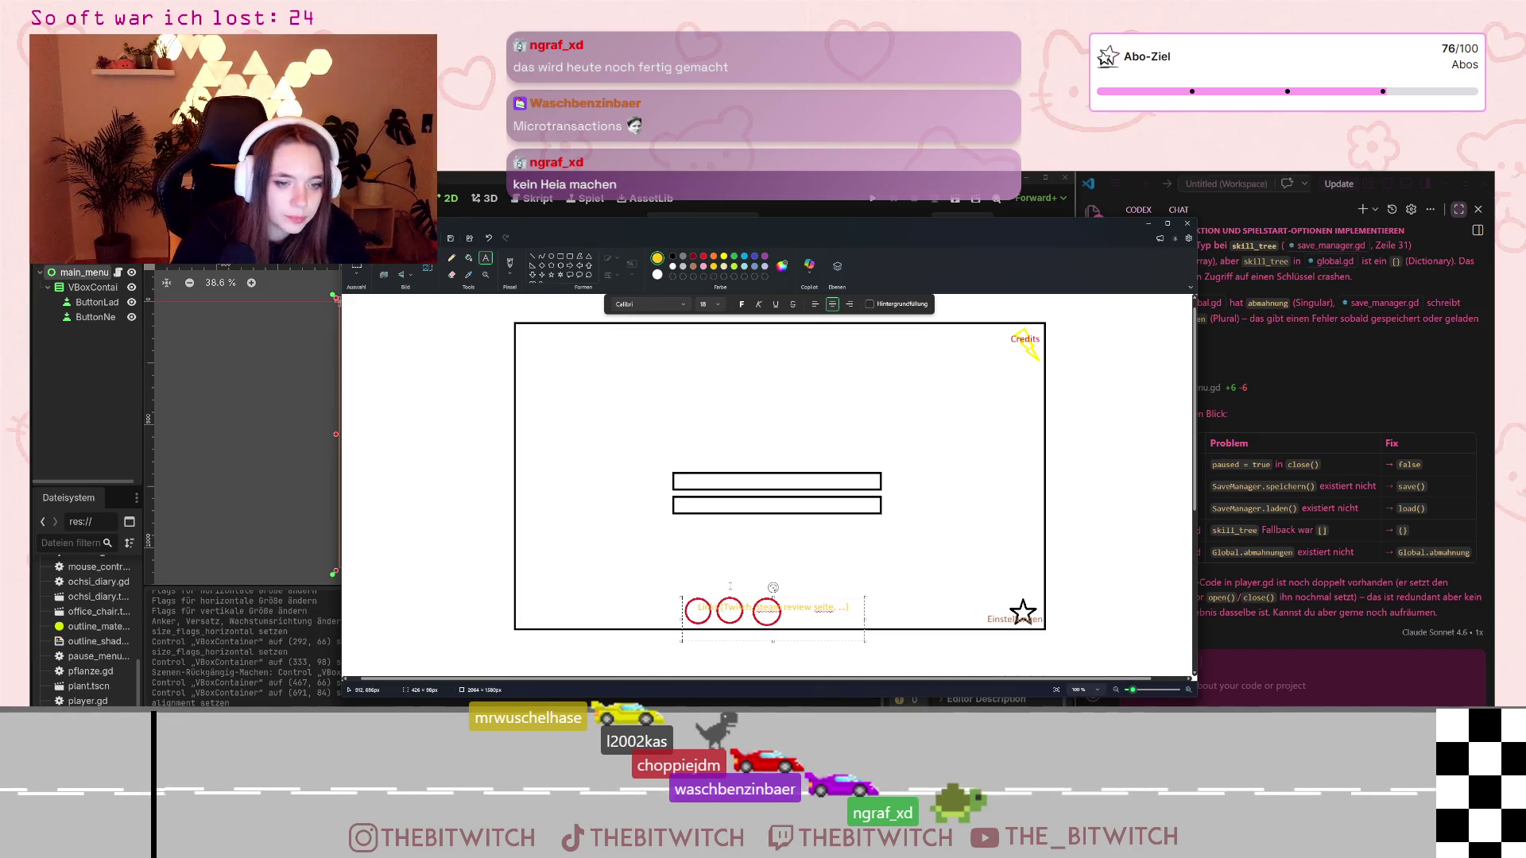
key("ctrl+a")
left_click(742, 304)
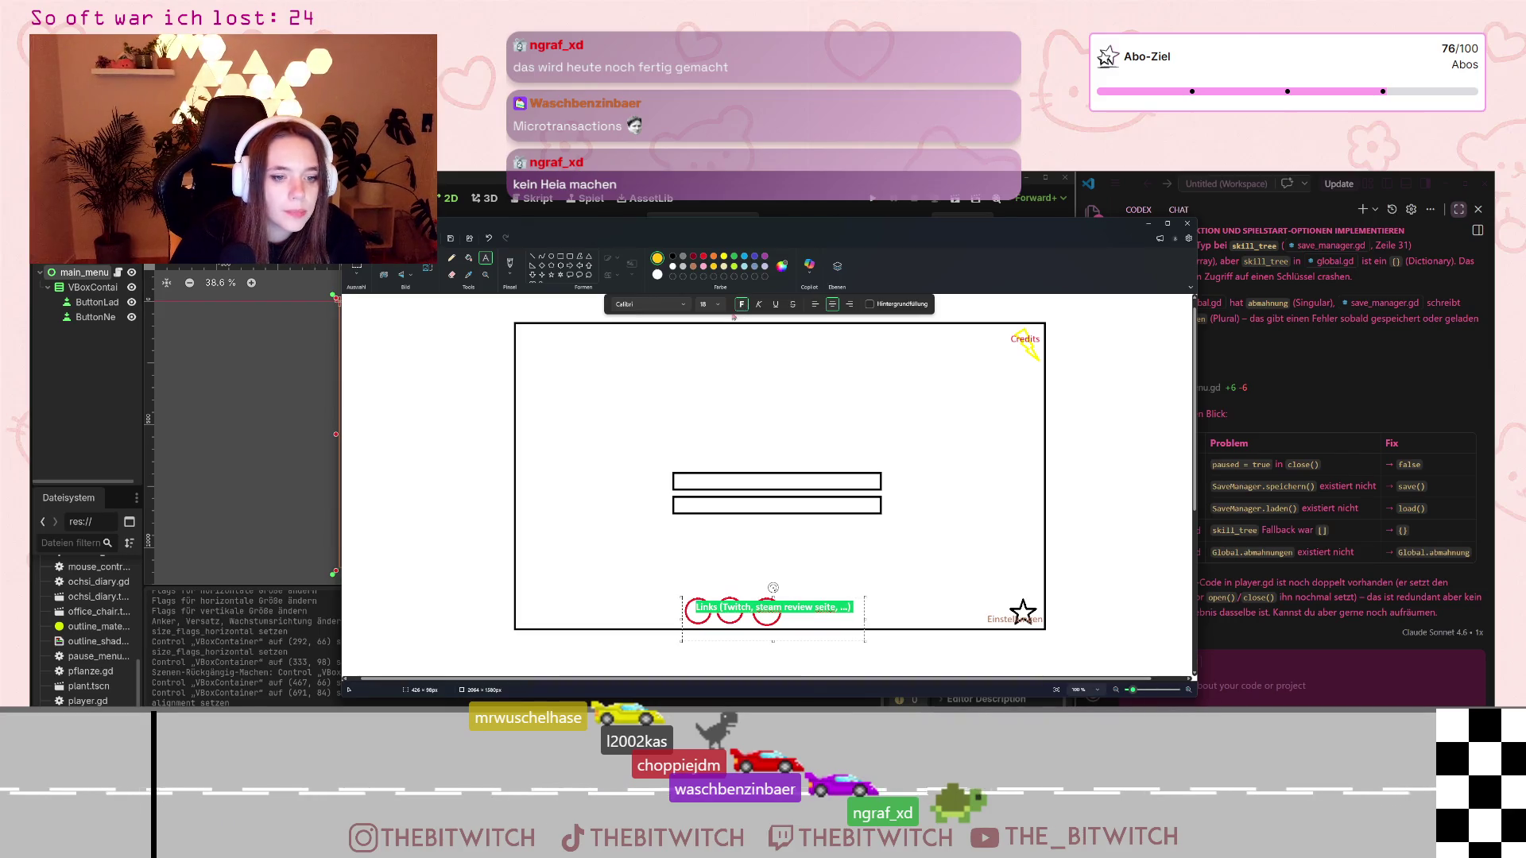
left_click(673, 257)
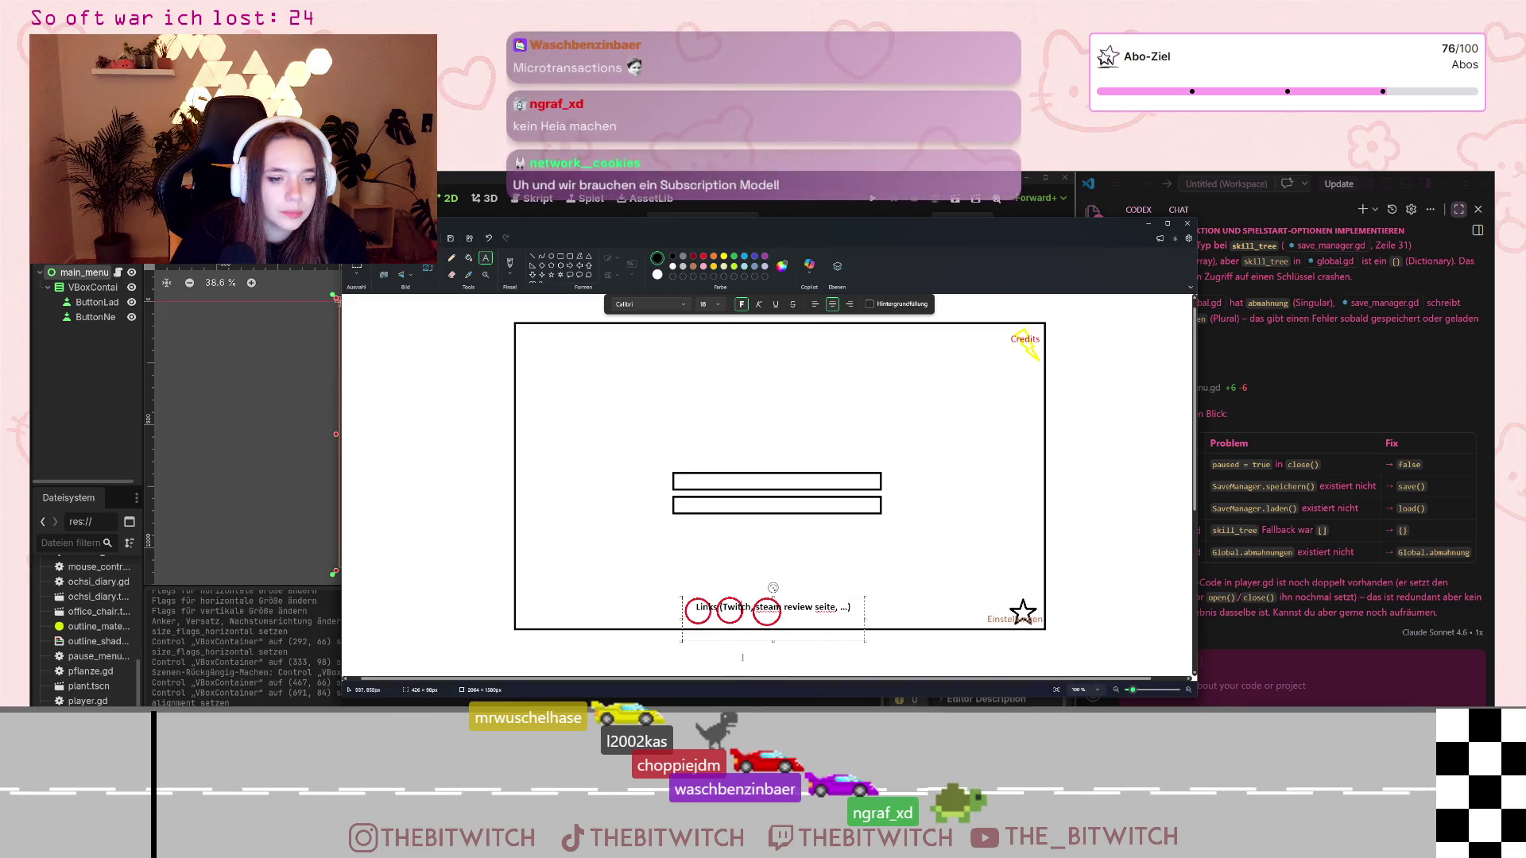
left_click_drag(774, 642, 792, 606)
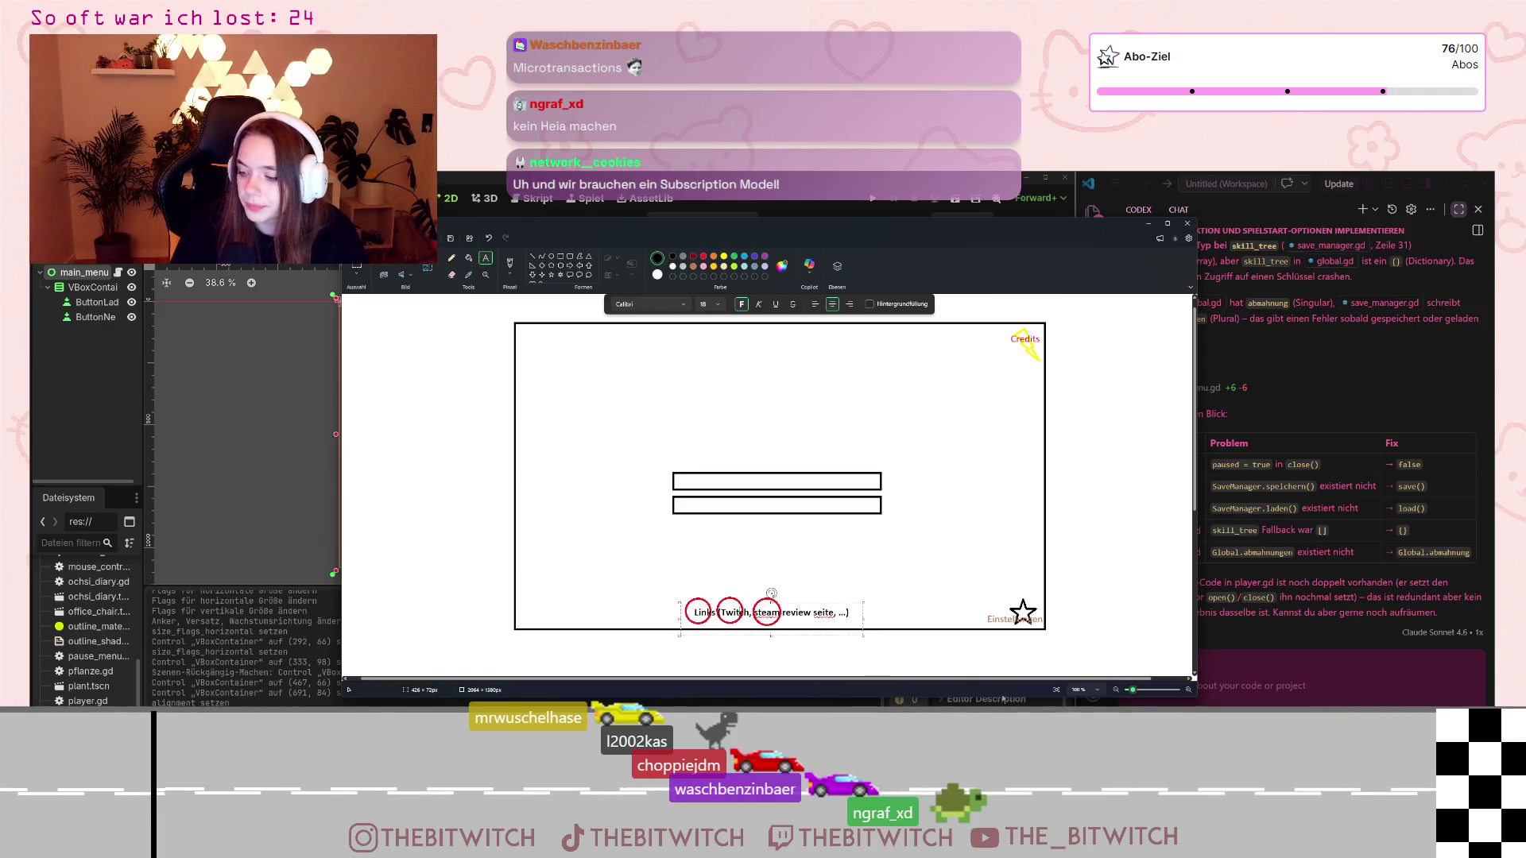
left_click(971, 668)
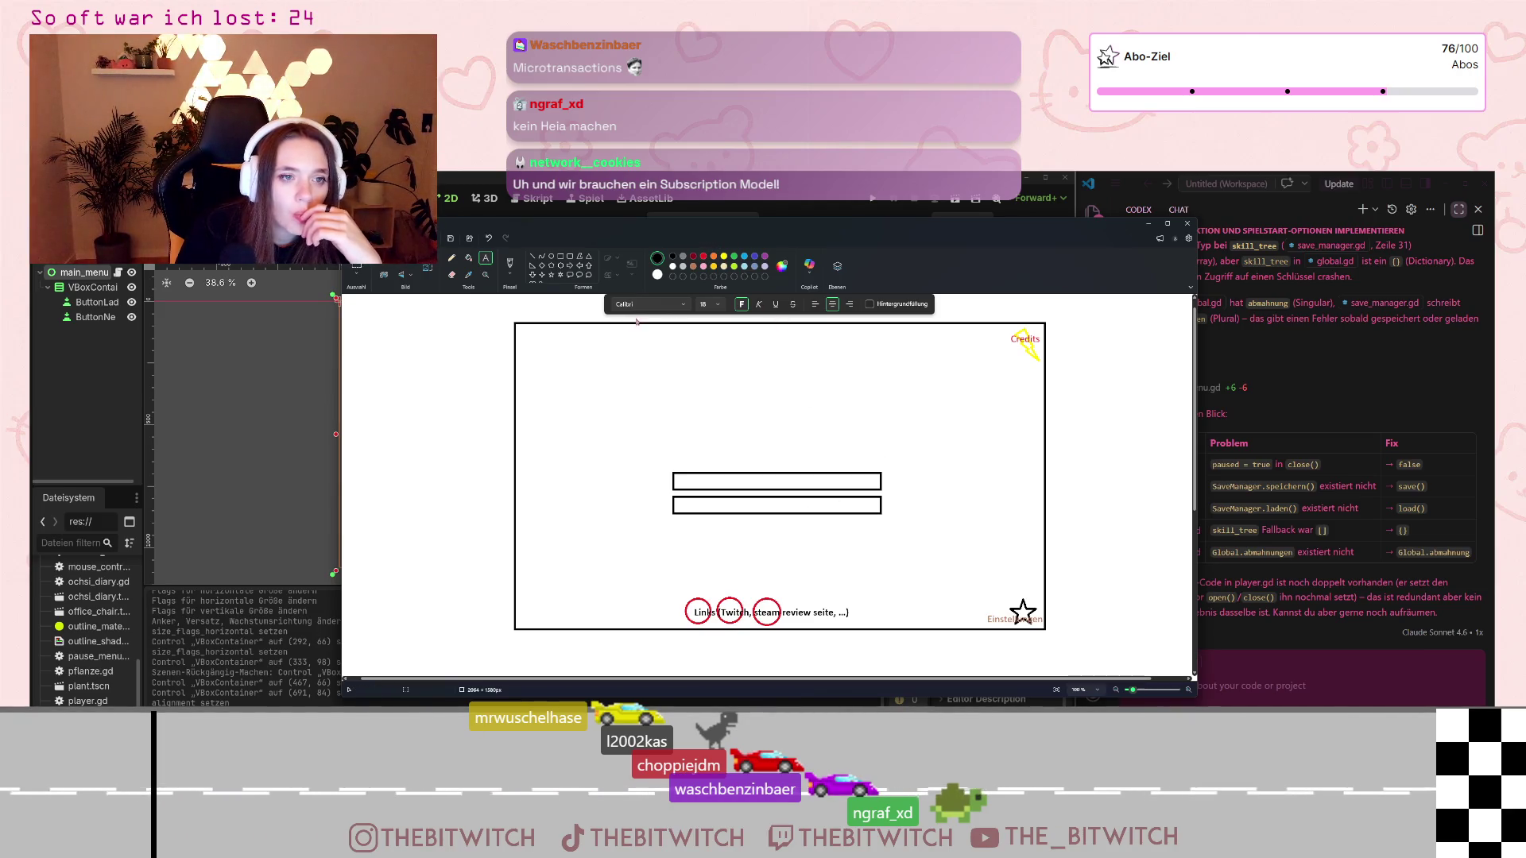
- Write 'cooler hintergrund' on one line at the top-left and colour it blue
left_click_drag(544, 319, 625, 337)
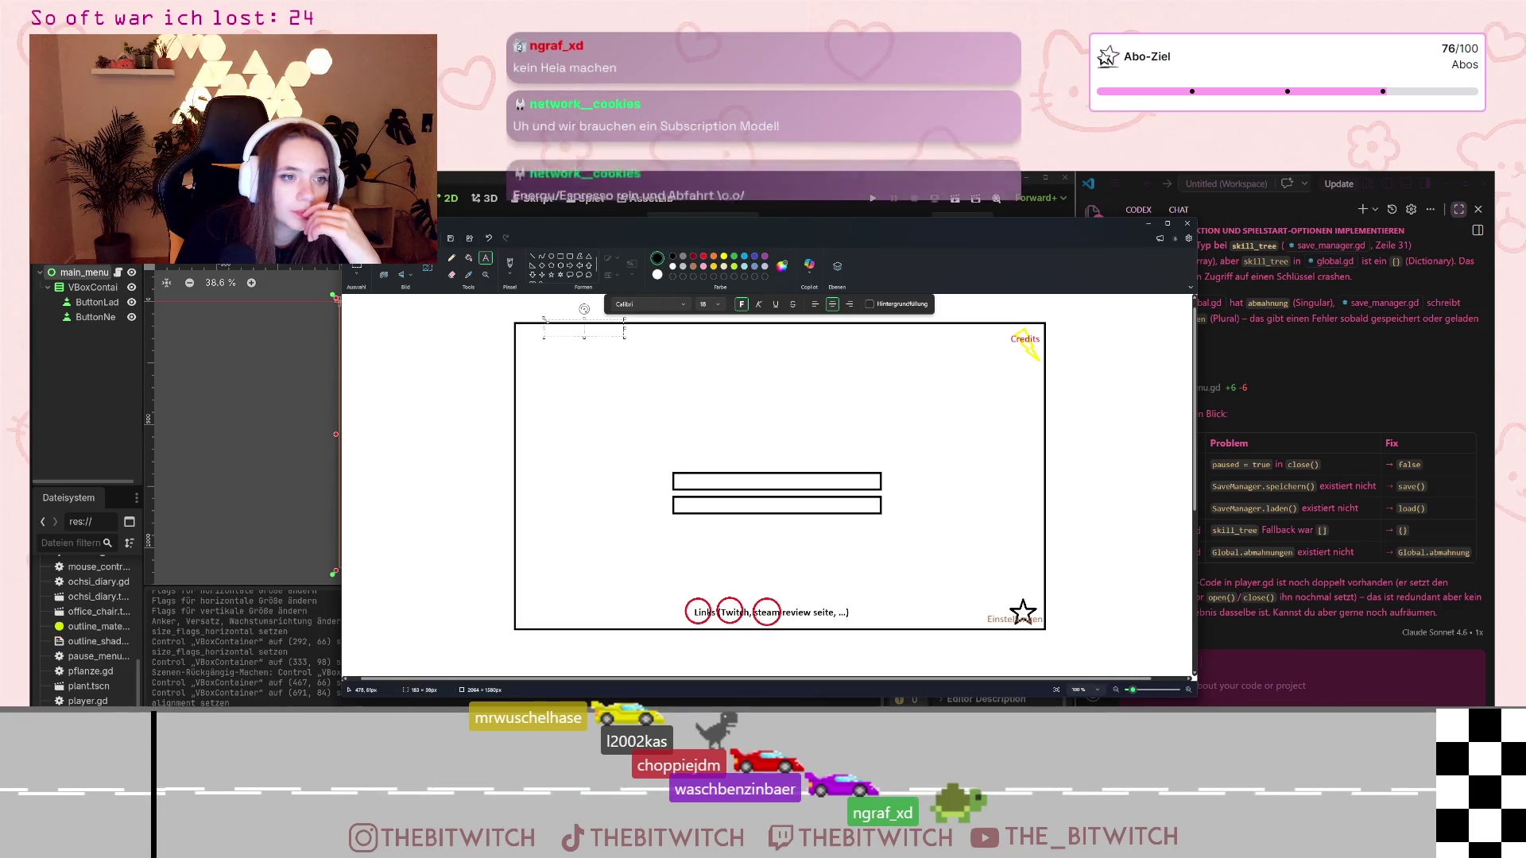
type("cooler")
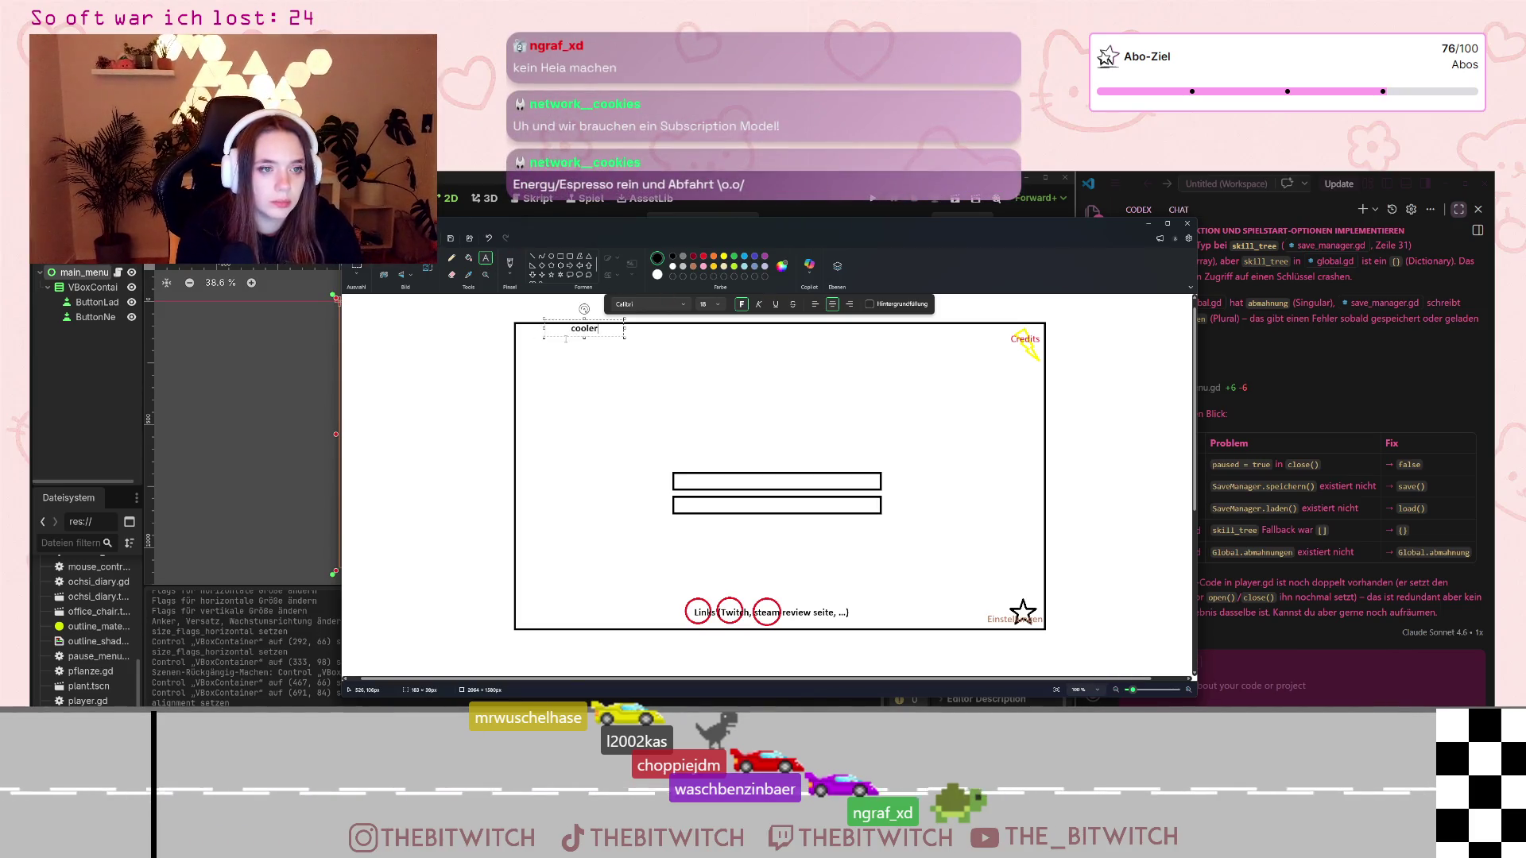
type(" hintergrund")
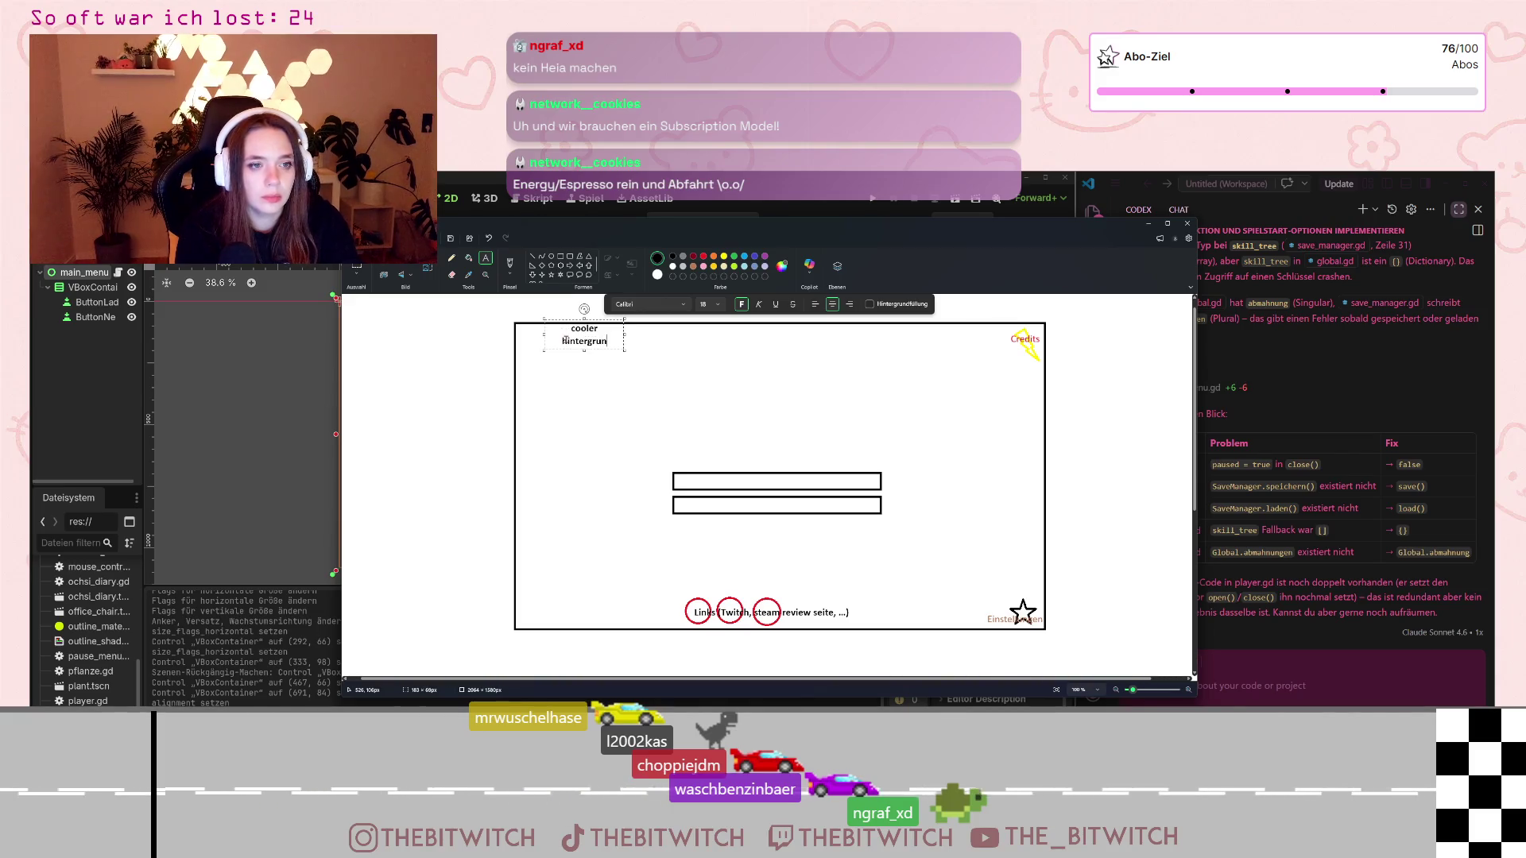
mouse_move(627, 332)
left_mouse_down()
mouse_move(665, 333)
mouse_move(561, 314)
left_mouse_up()
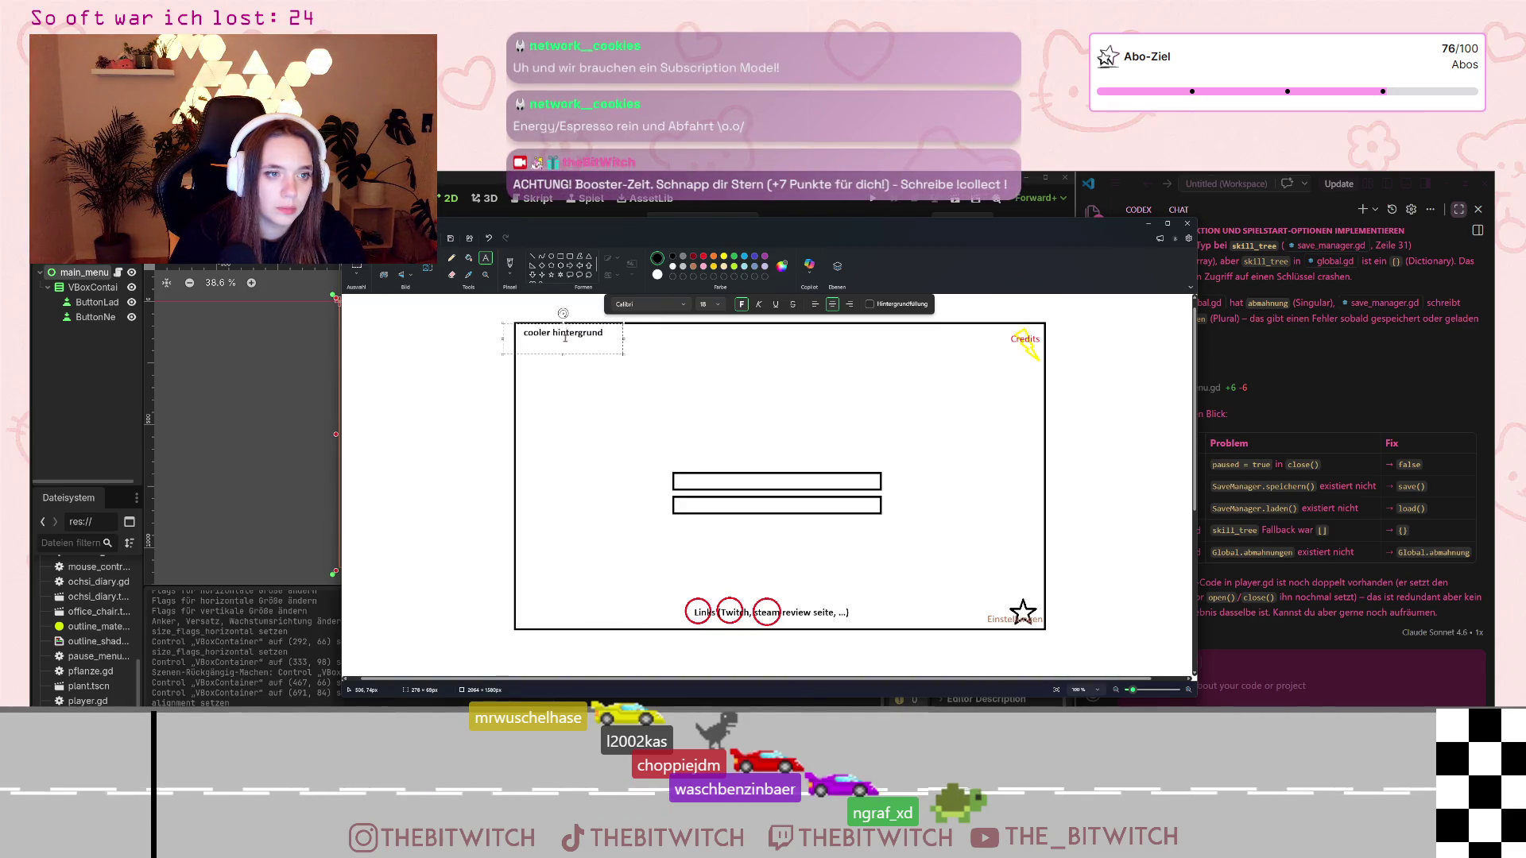
key("ctrl+a")
left_click(755, 256)
left_click(779, 398)
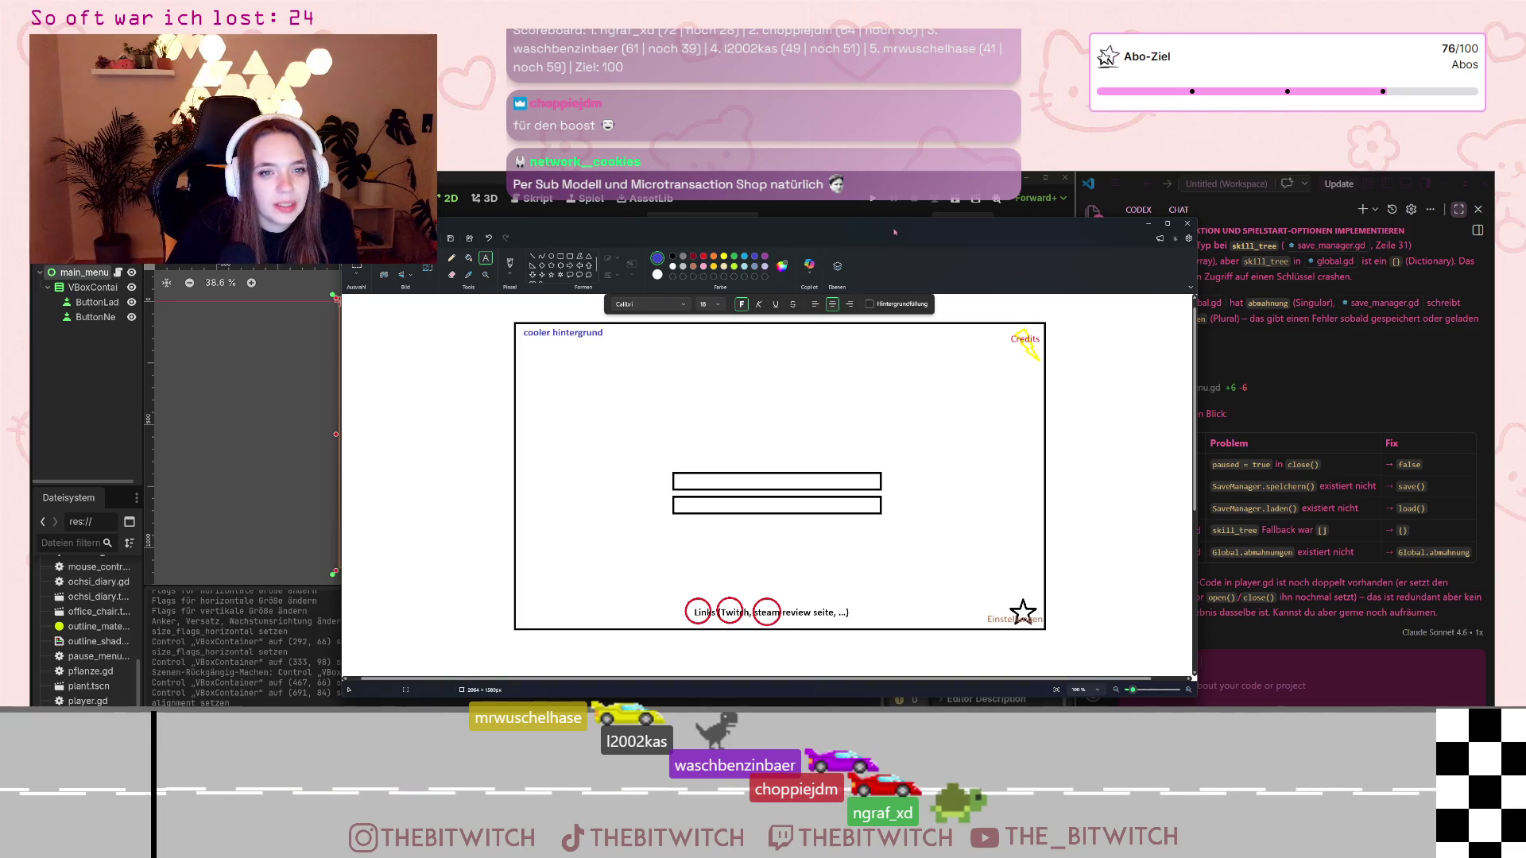
- Screenshot the wireframe region with Win+Shift+S, then minimise Paint
left_click_drag(894, 232, 937, 248)
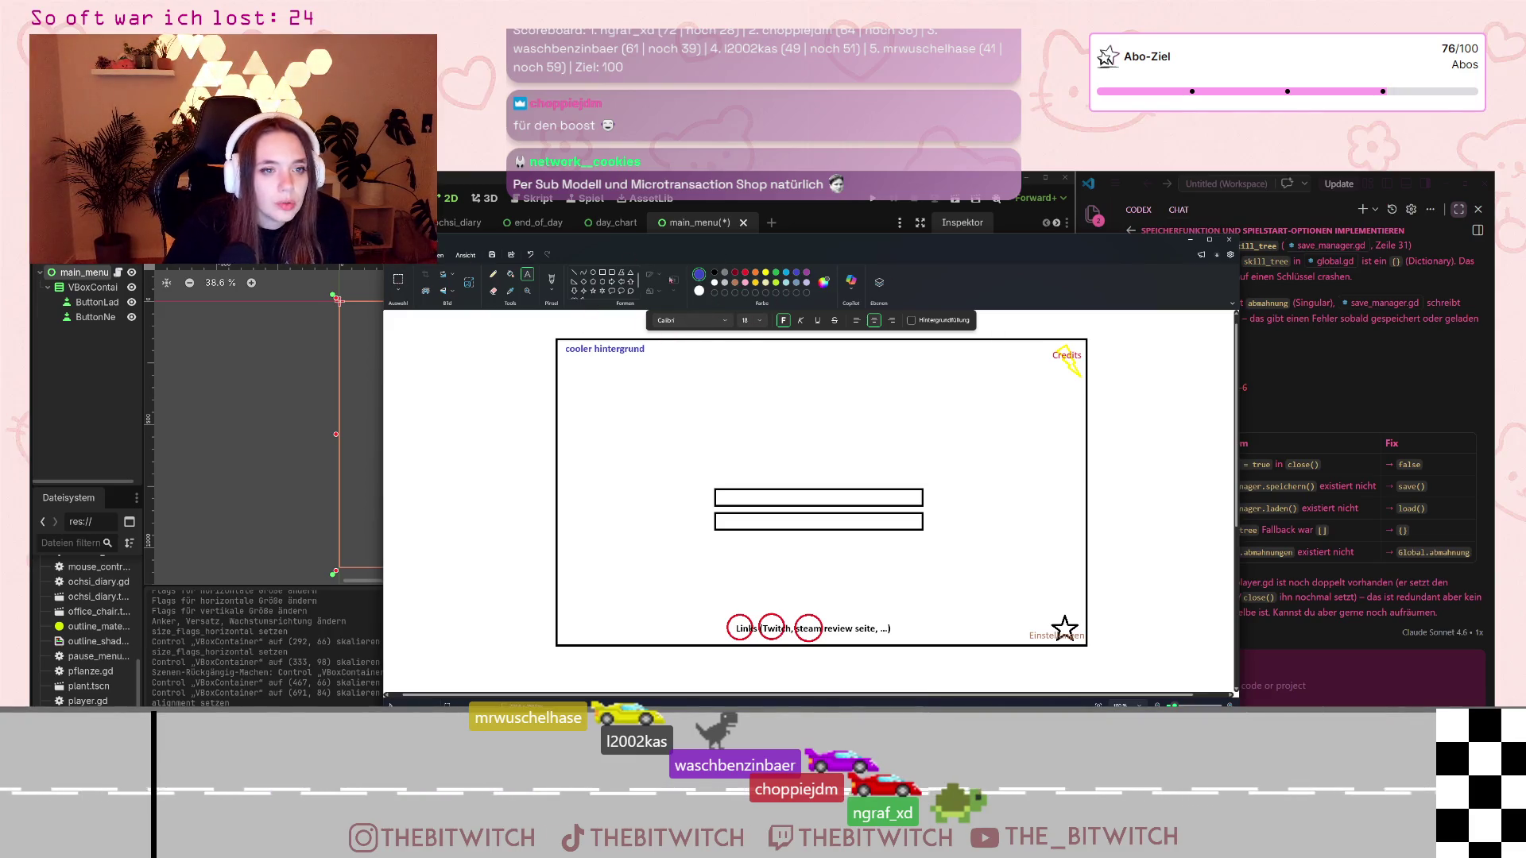
left_click(494, 276)
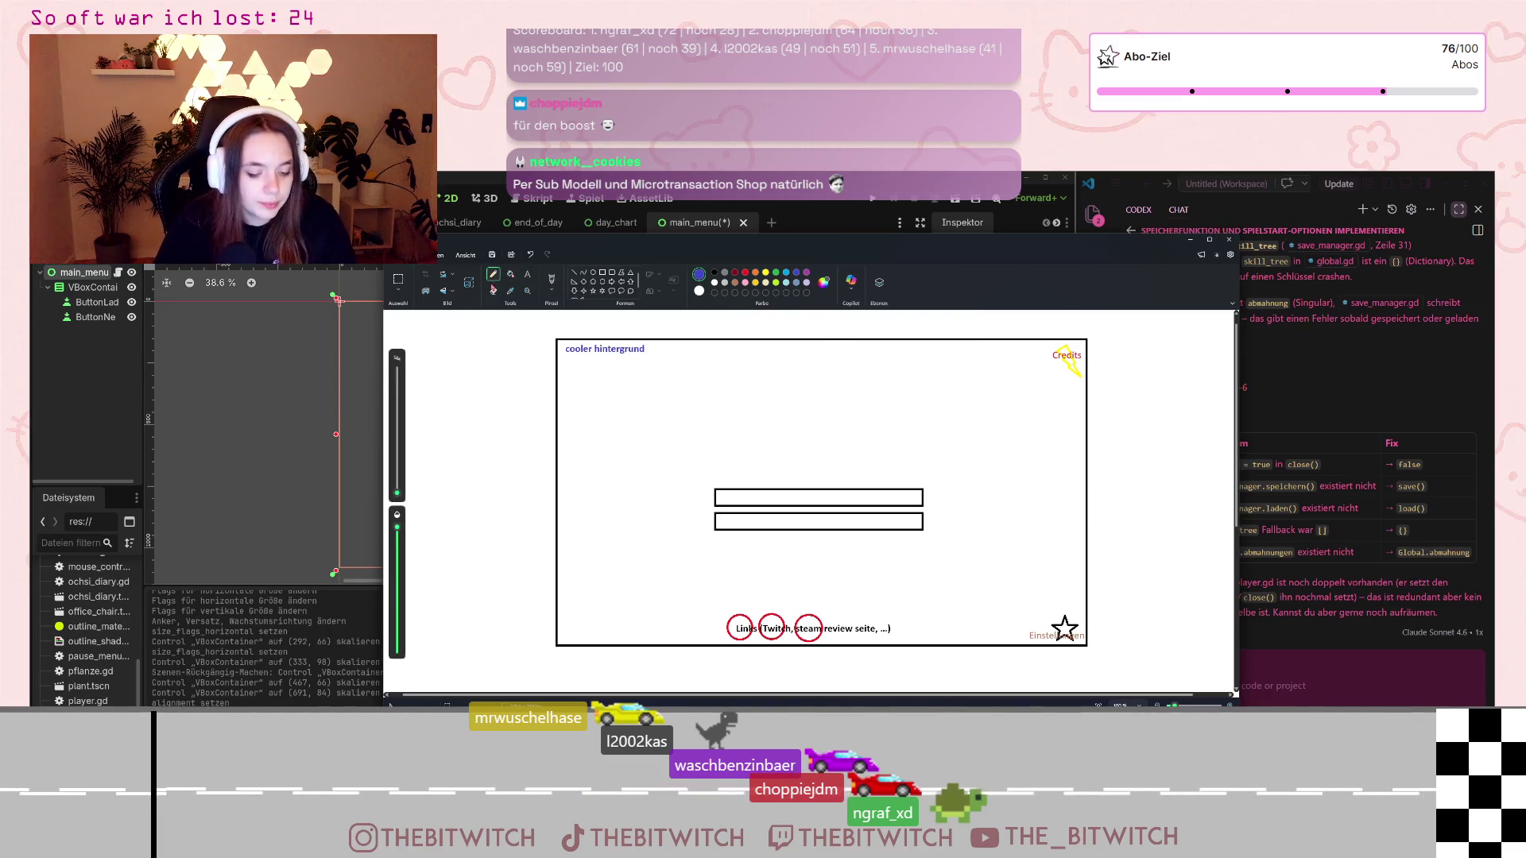
key("super+shift+s")
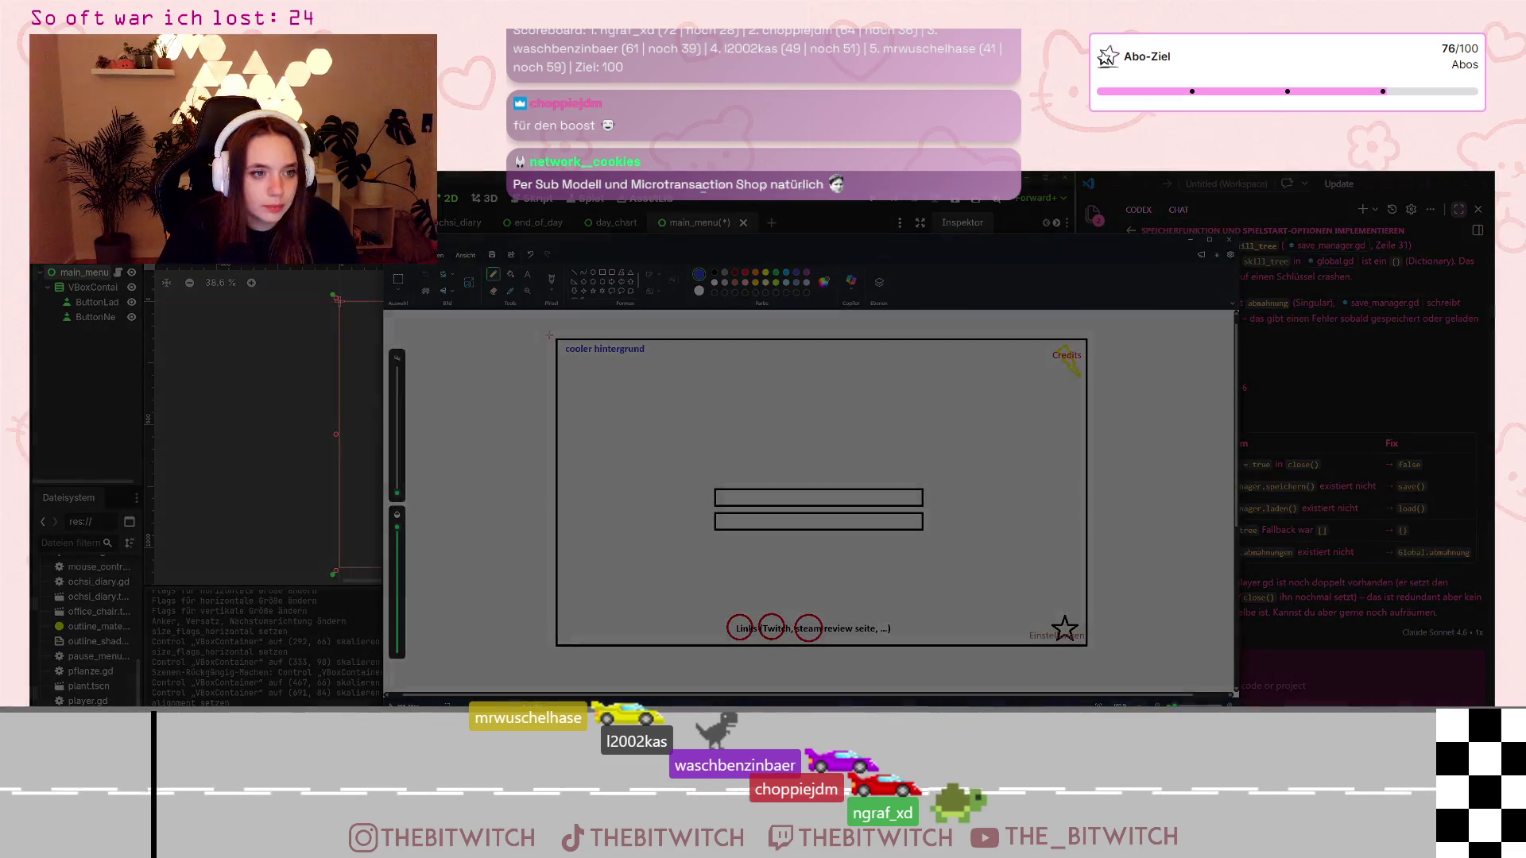
mouse_move(548, 334)
left_mouse_down()
mouse_move(800, 455)
mouse_move(1099, 658)
left_mouse_up()
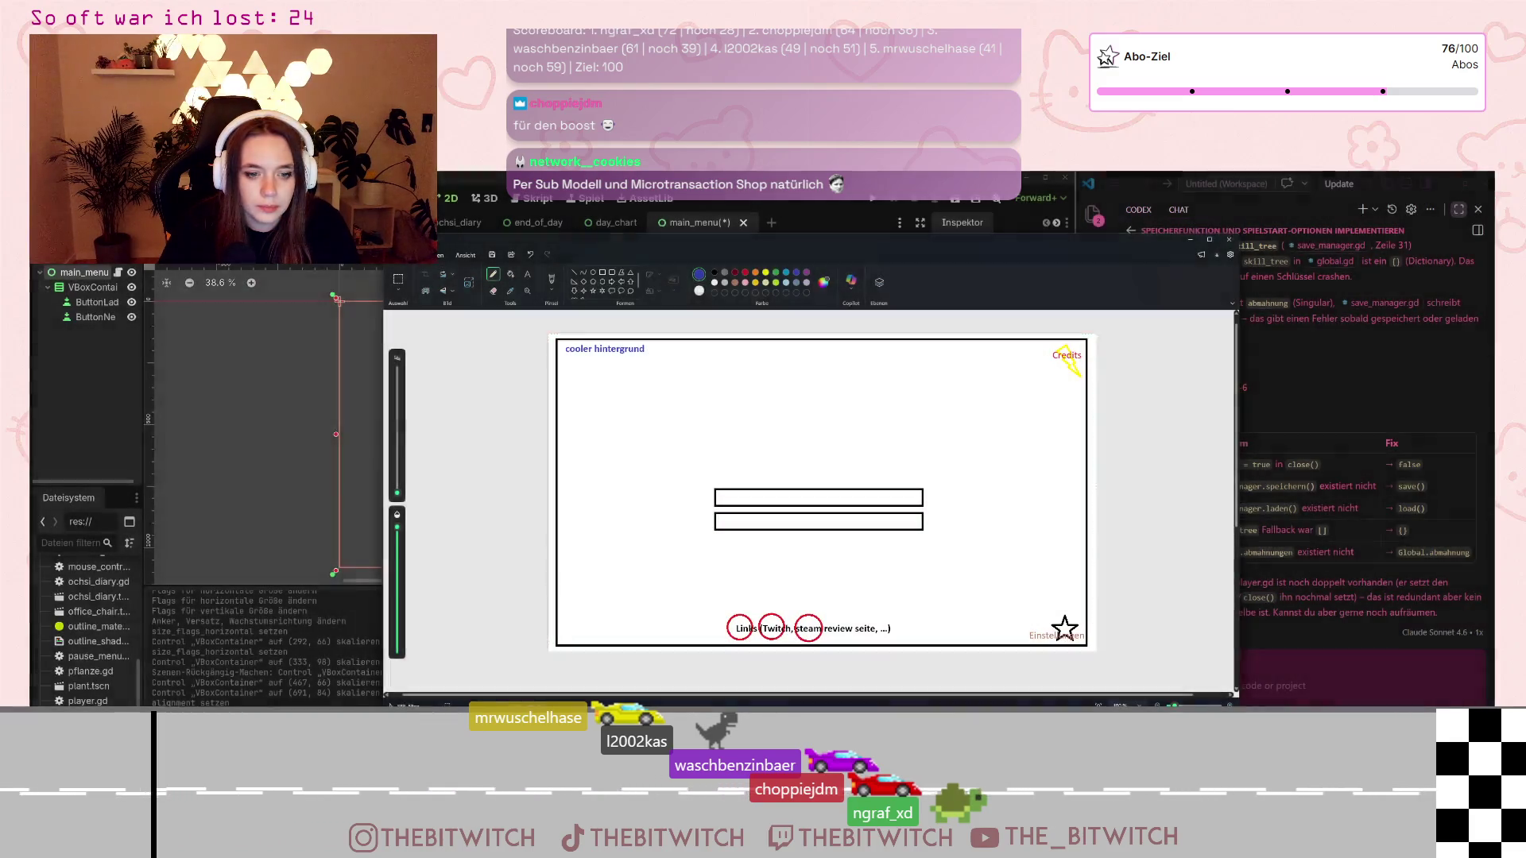
left_click(1190, 243)
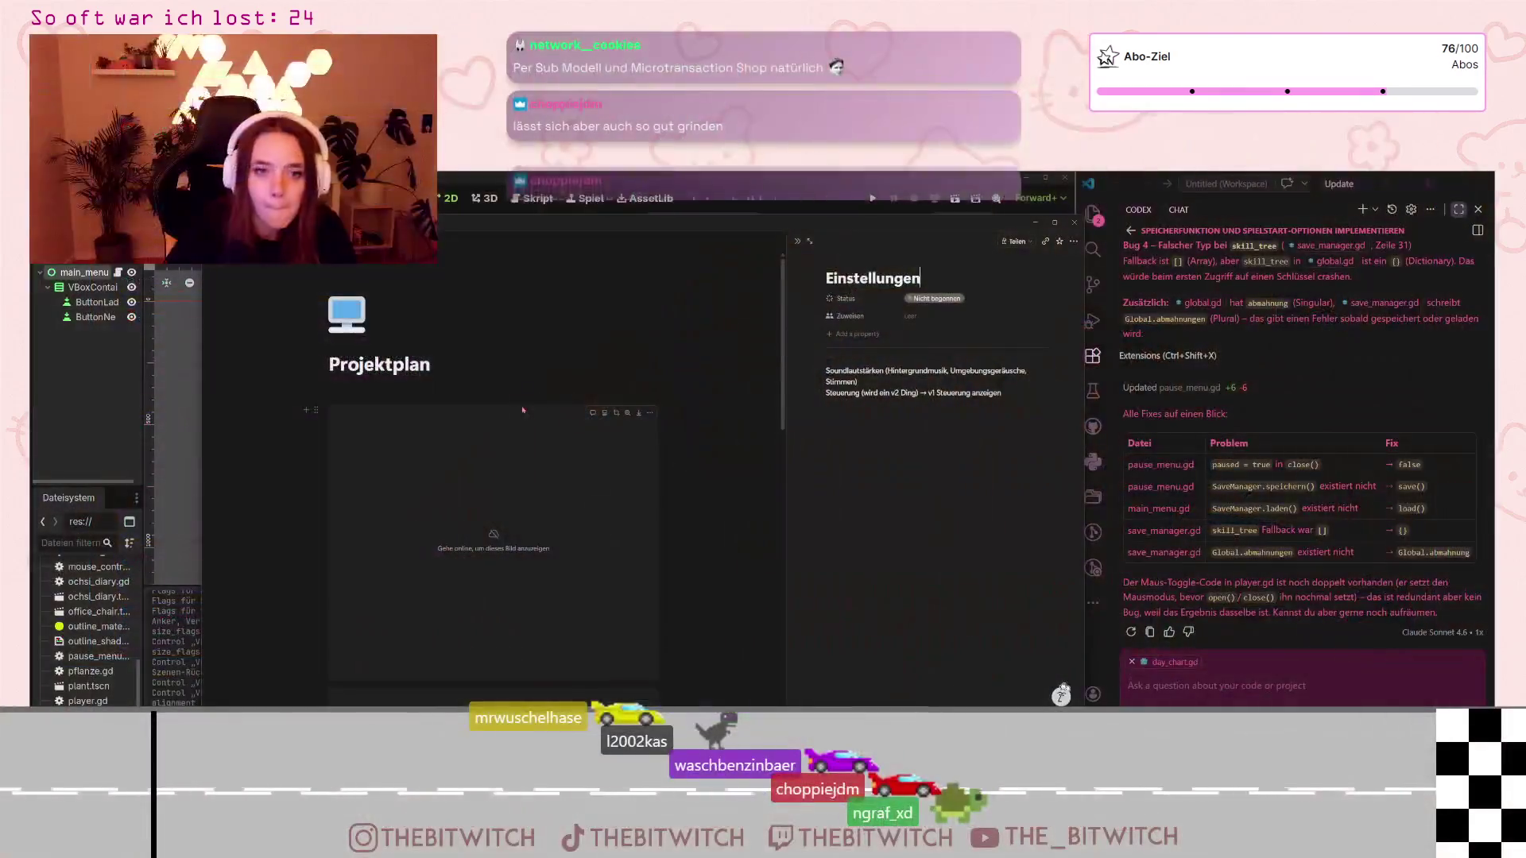
- Paste the wireframe screenshot into Notion's Title Screen page, then close its preview
scroll(512, 420, "down", 2)
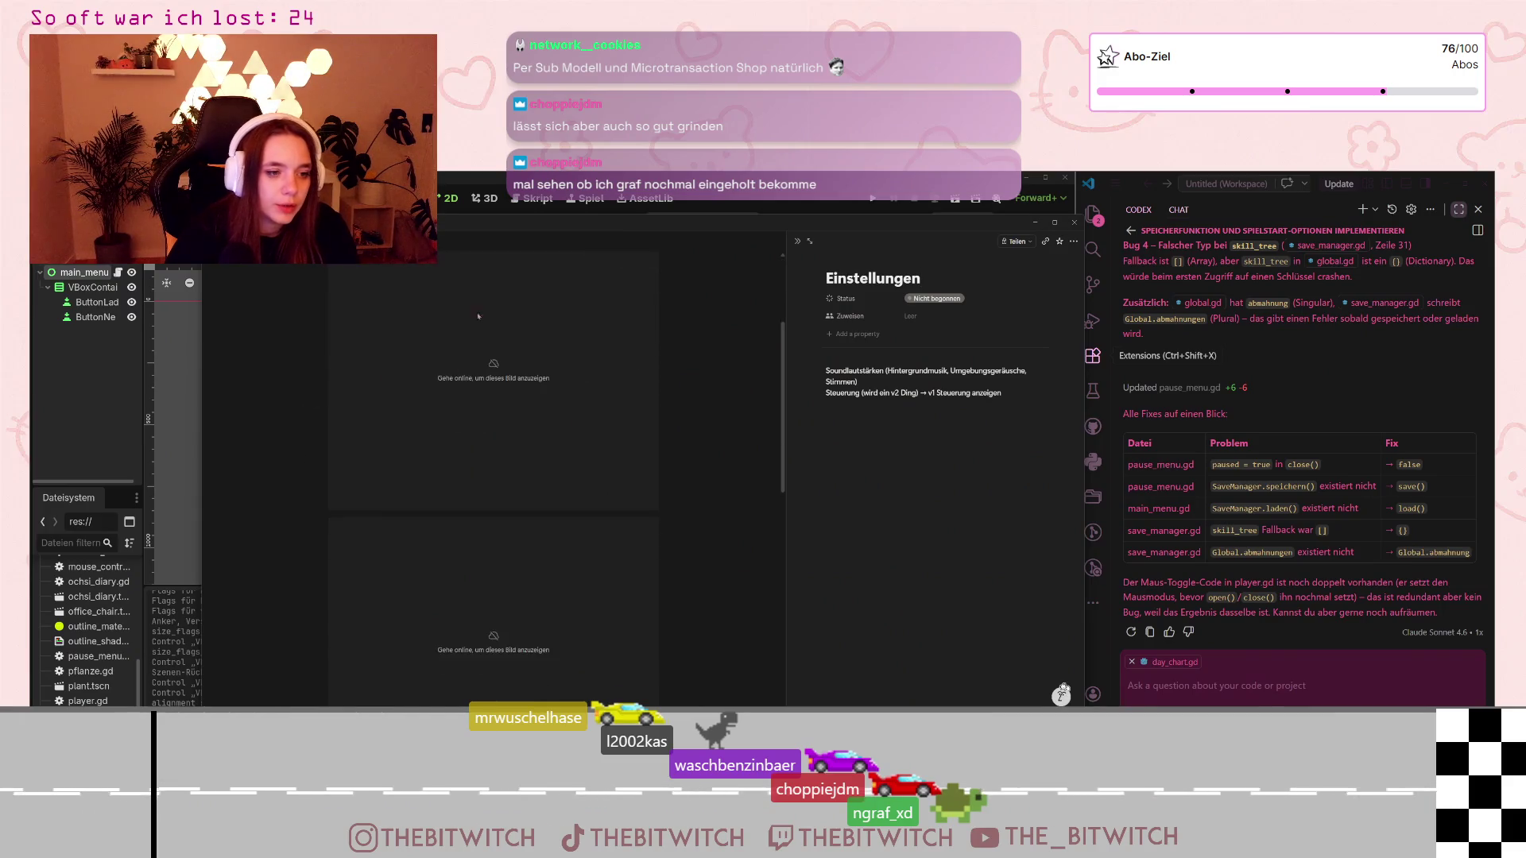
scroll(503, 429, "down", 4)
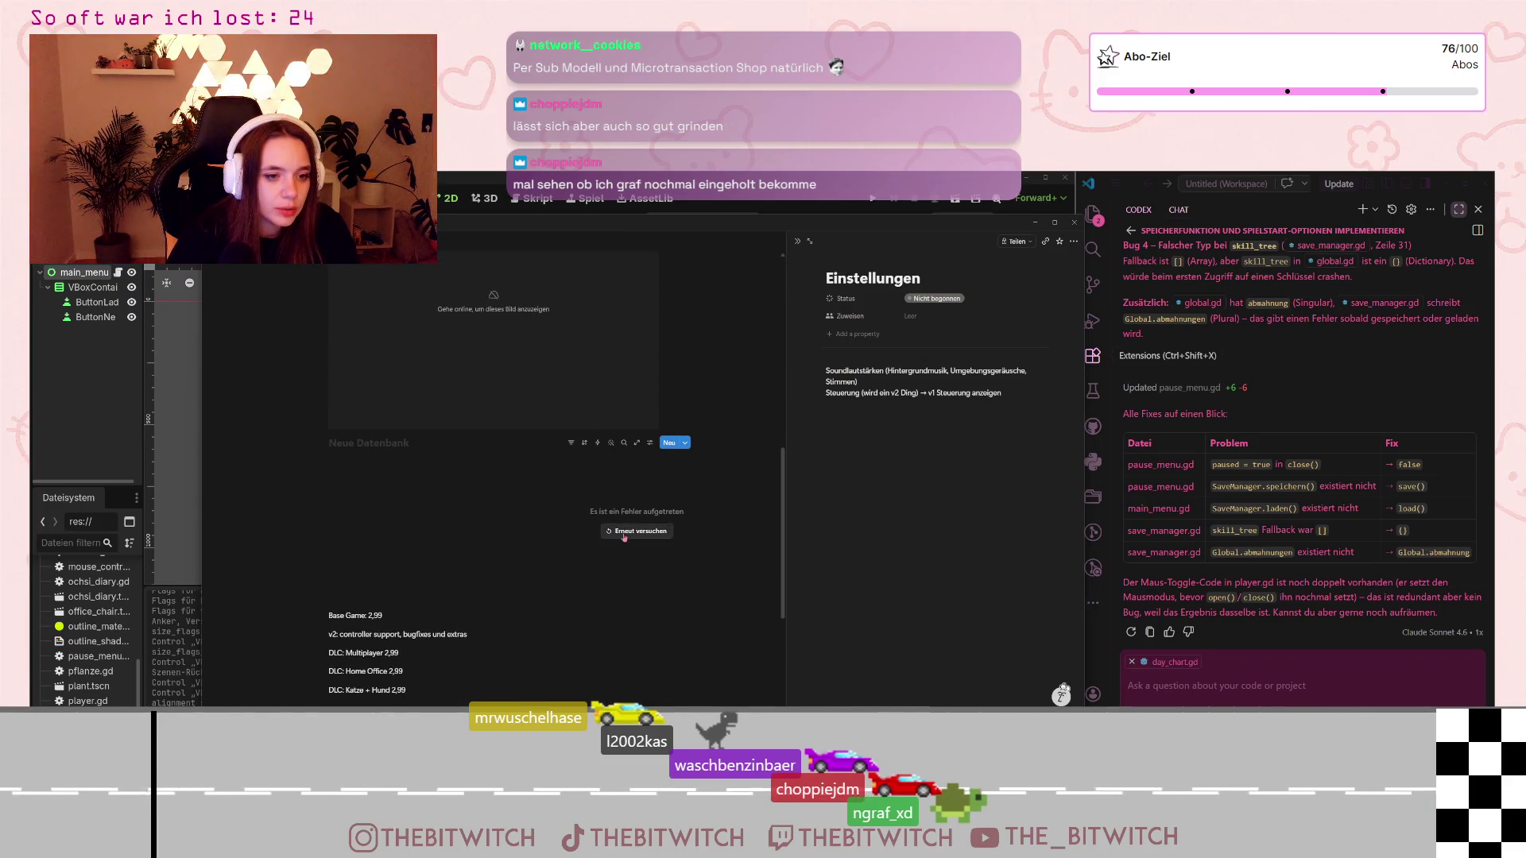
left_click(578, 455)
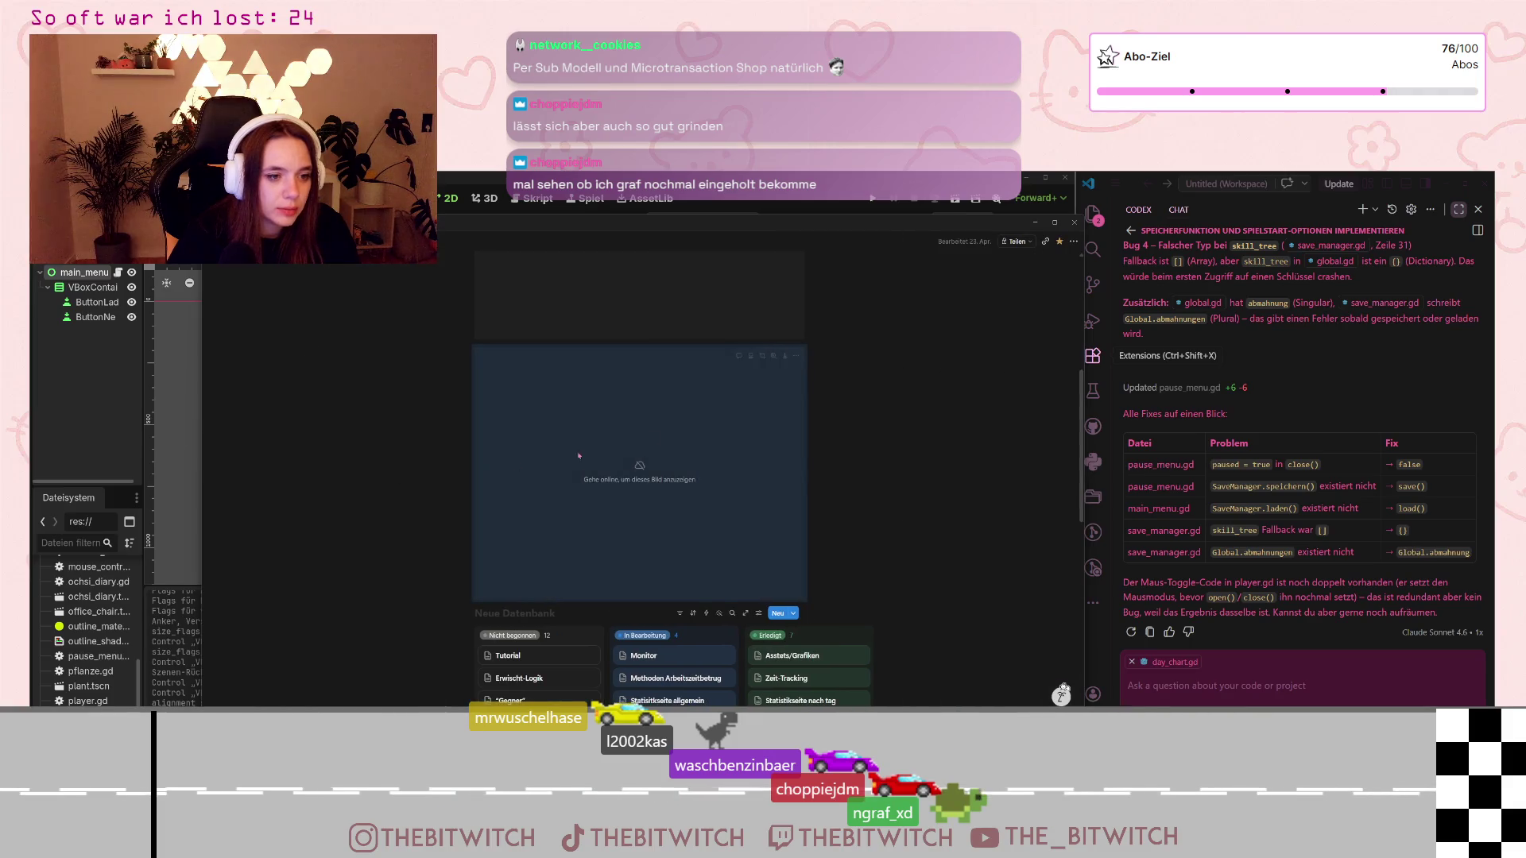
scroll(854, 402, "down", 3)
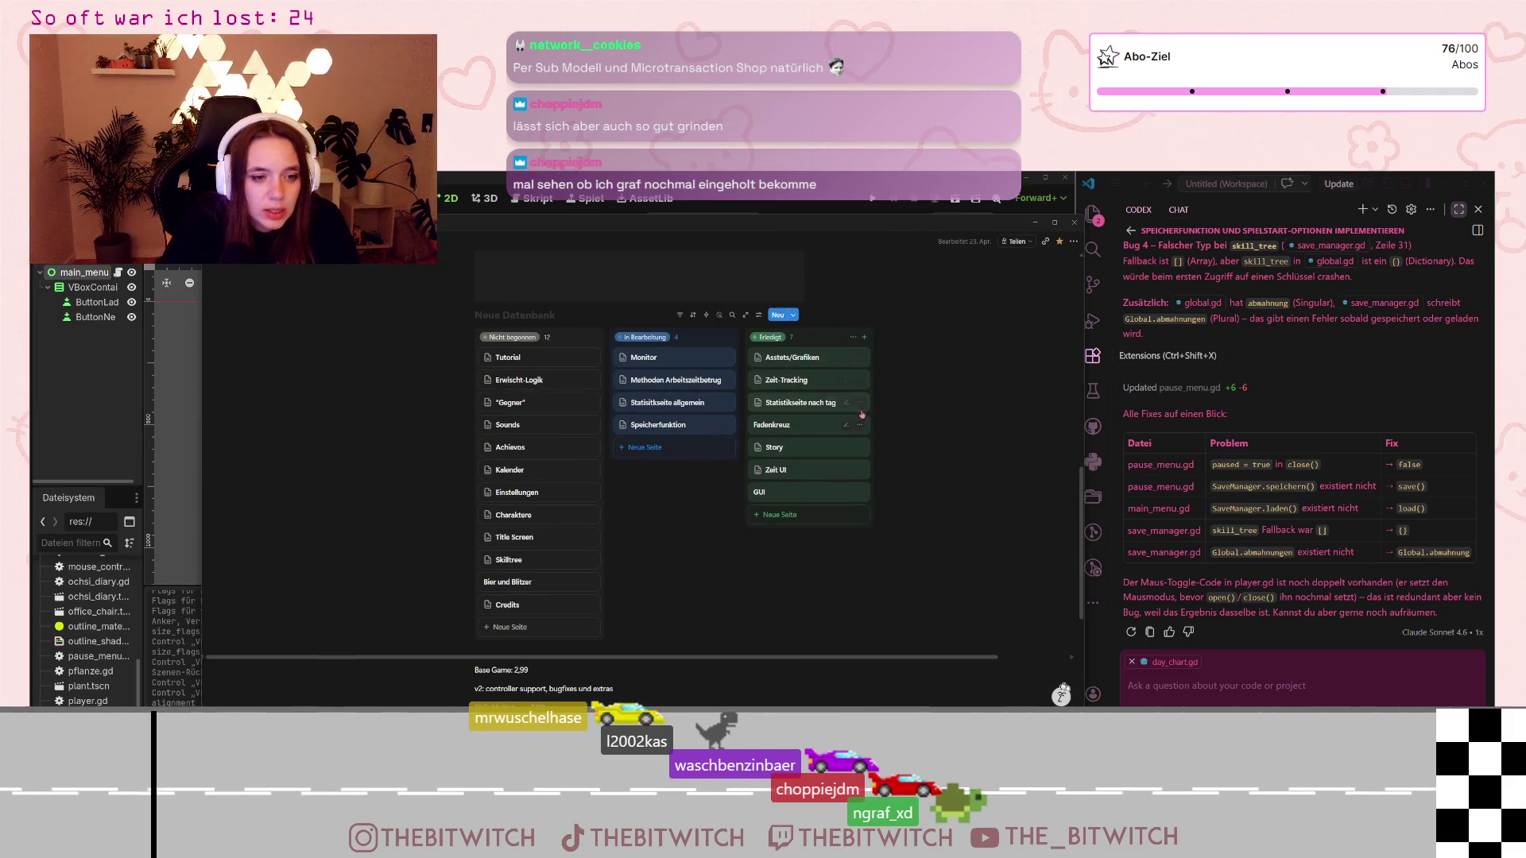
scroll(844, 383, "up", 1)
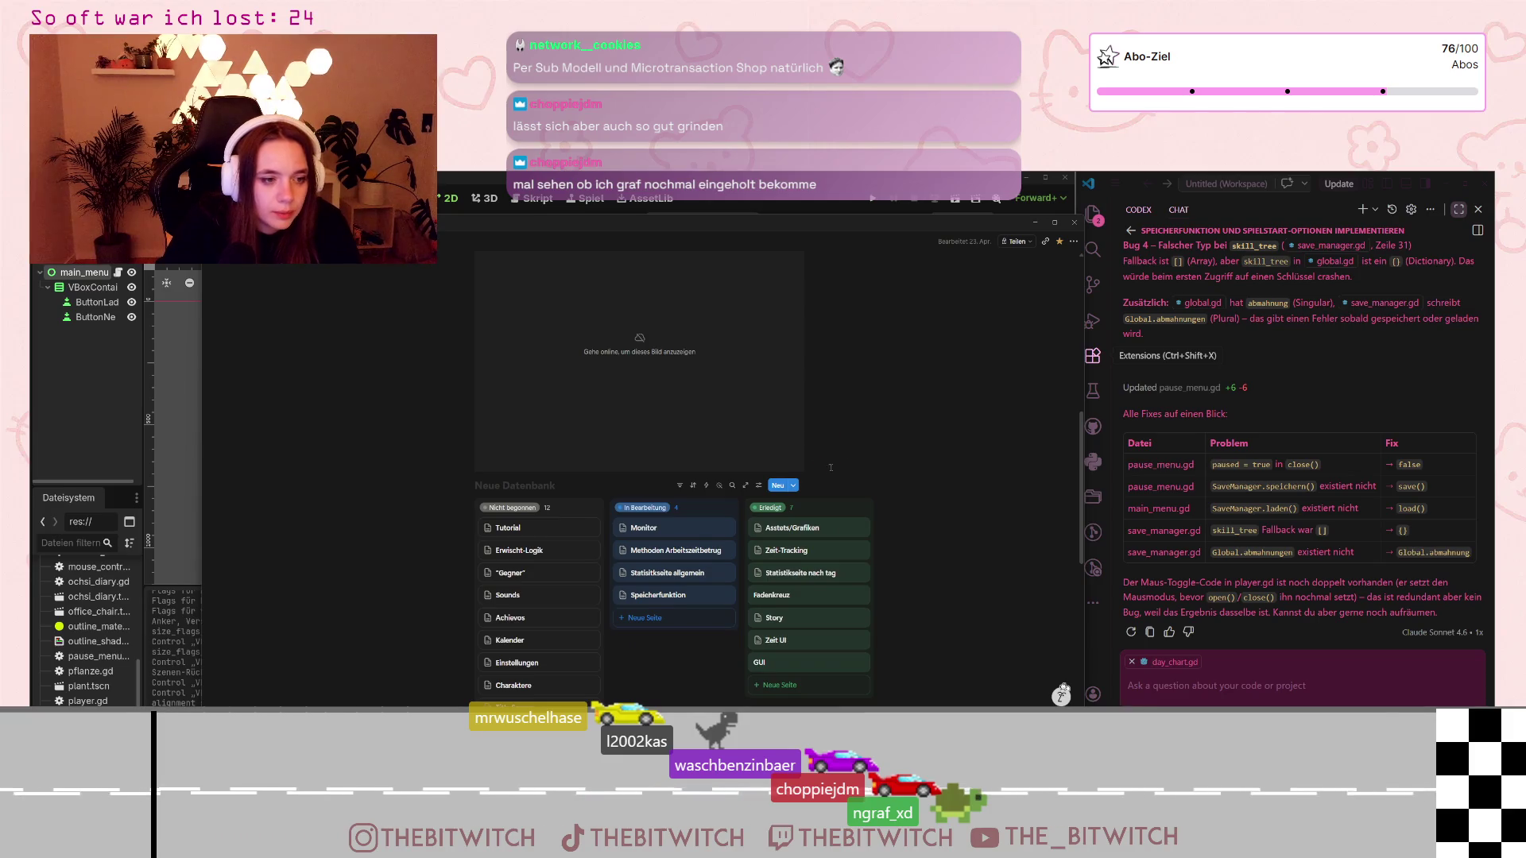
scroll(831, 467, "down", 3)
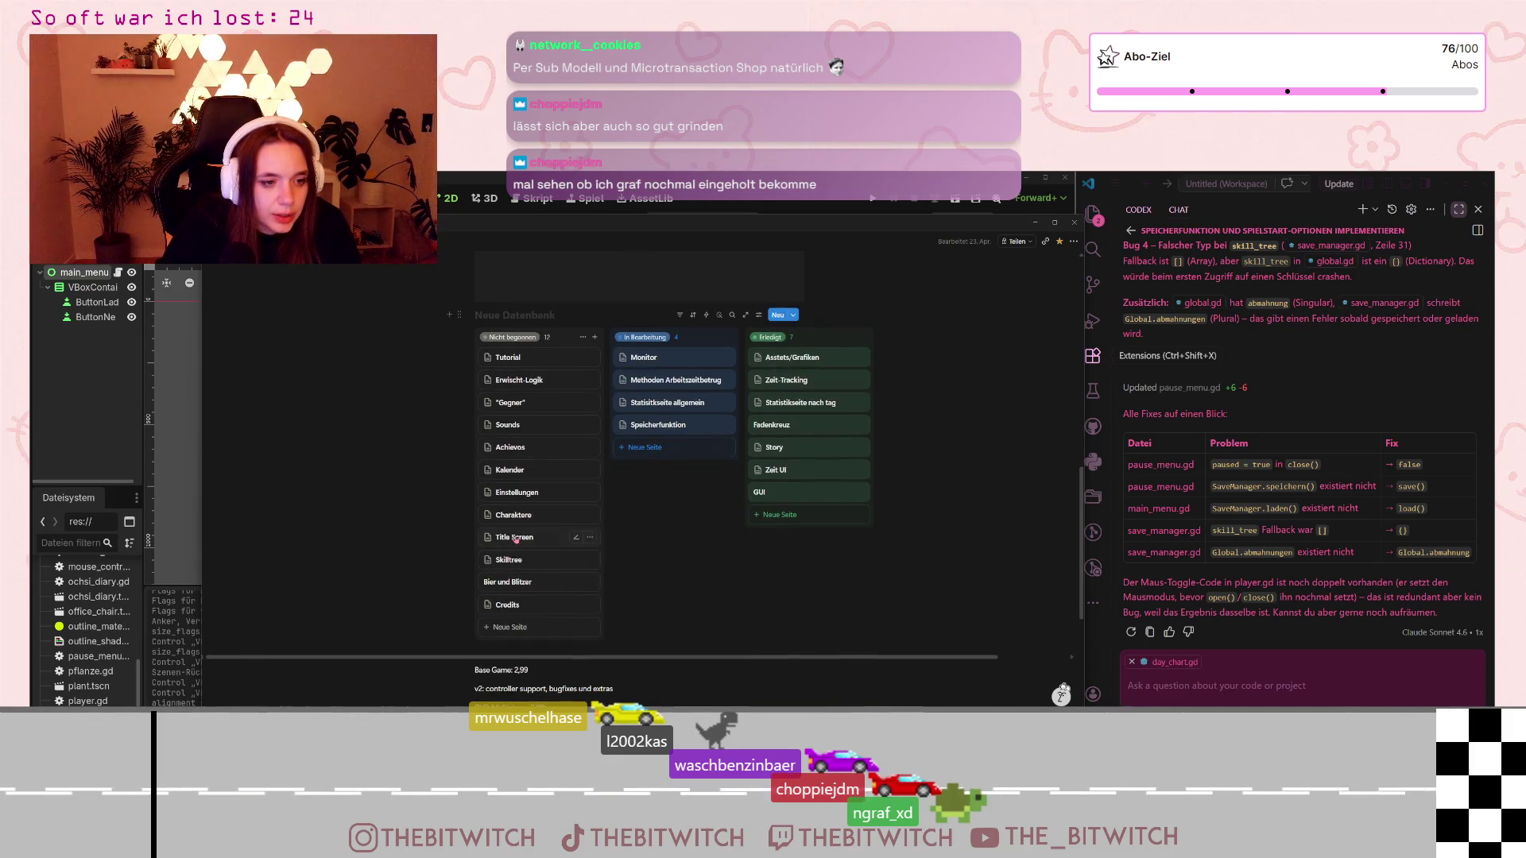
left_click(517, 538)
key("ctrl+z")
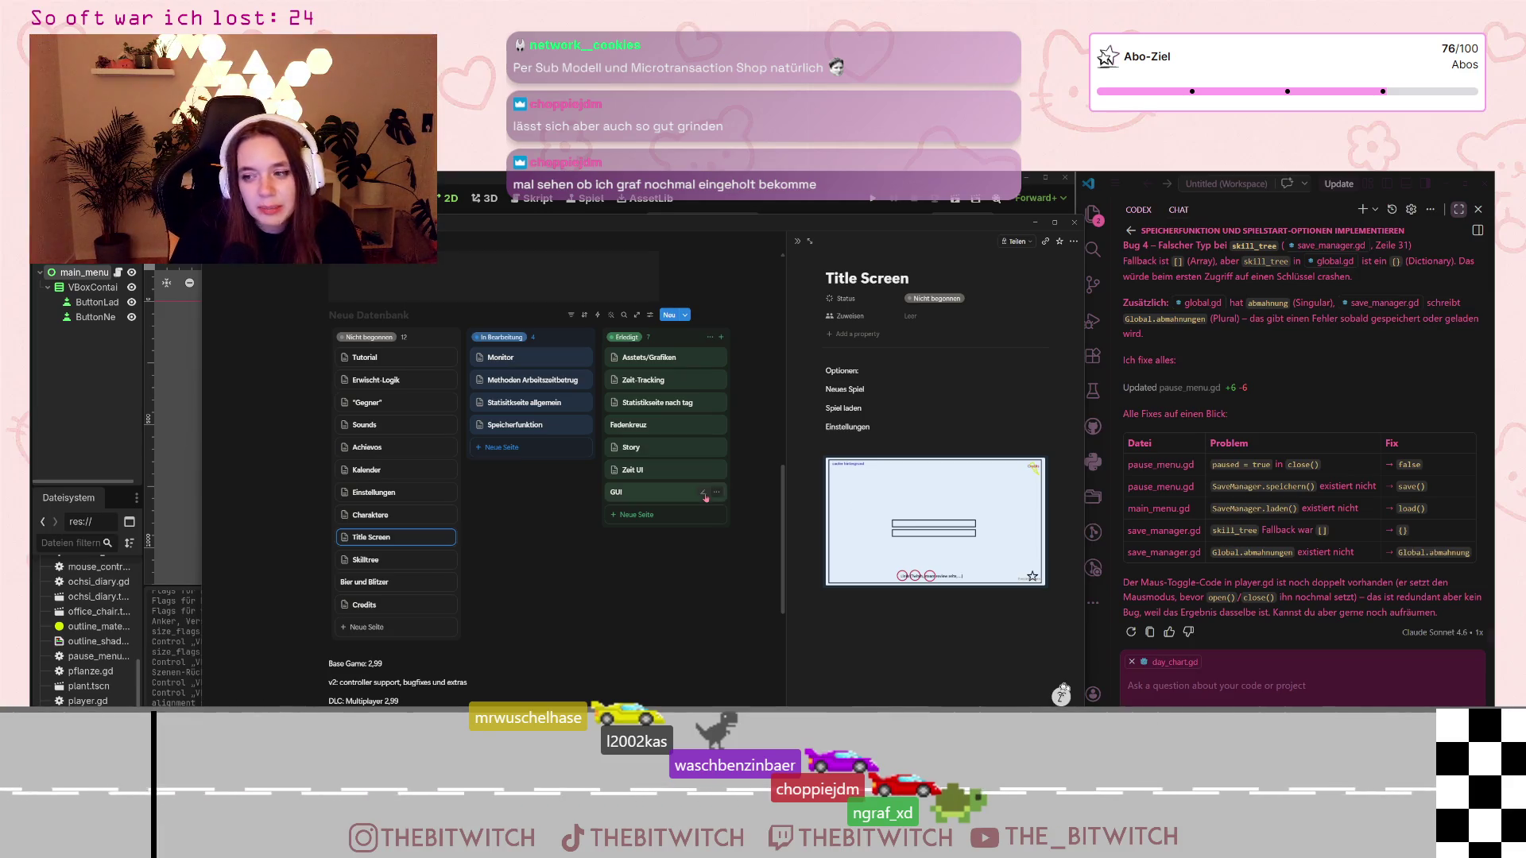
left_click(798, 240)
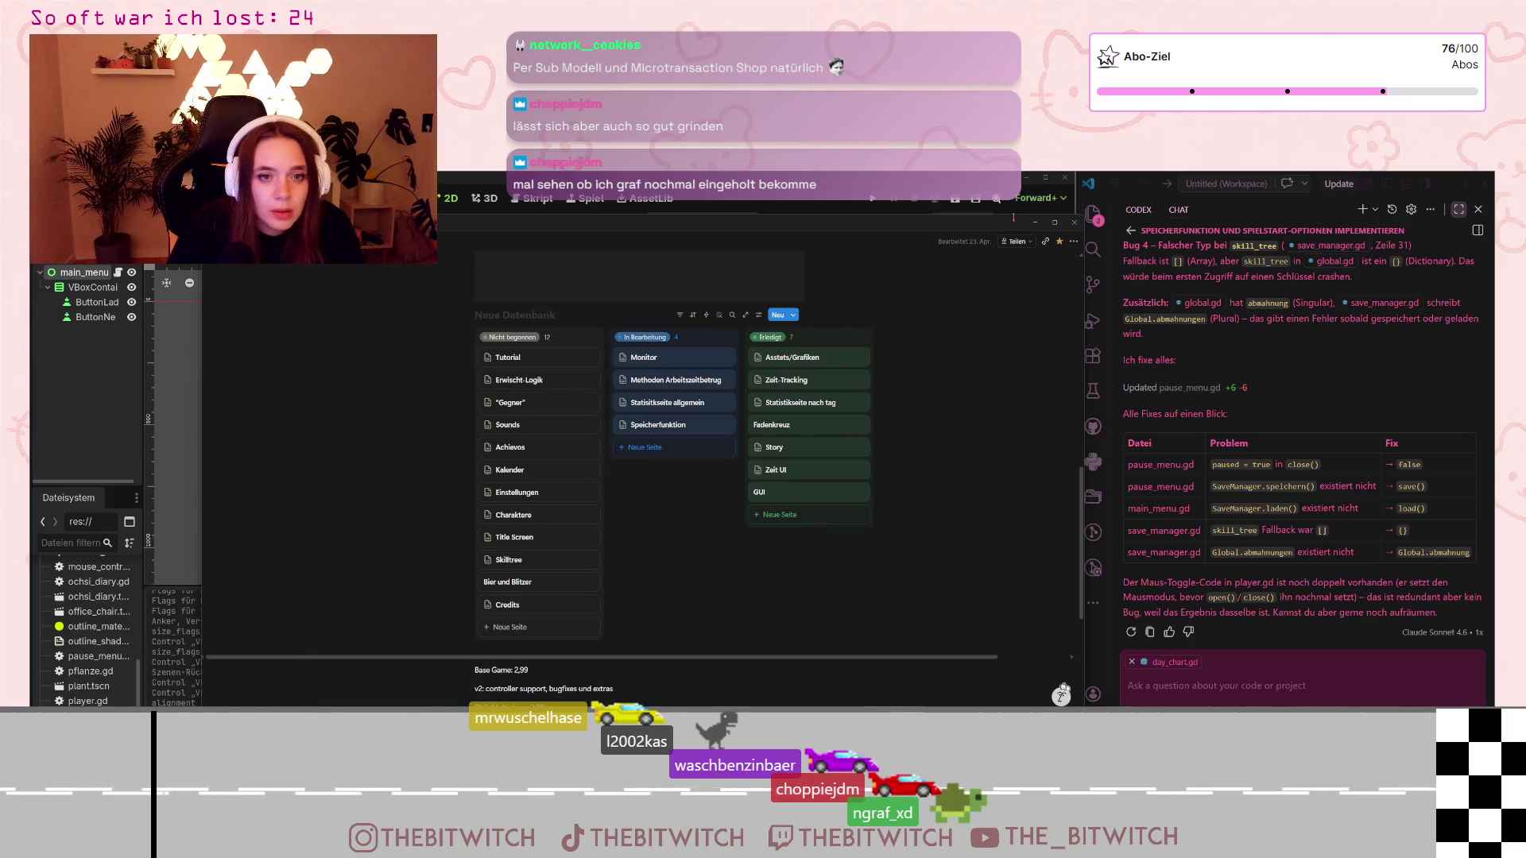
key("alt+Tab")
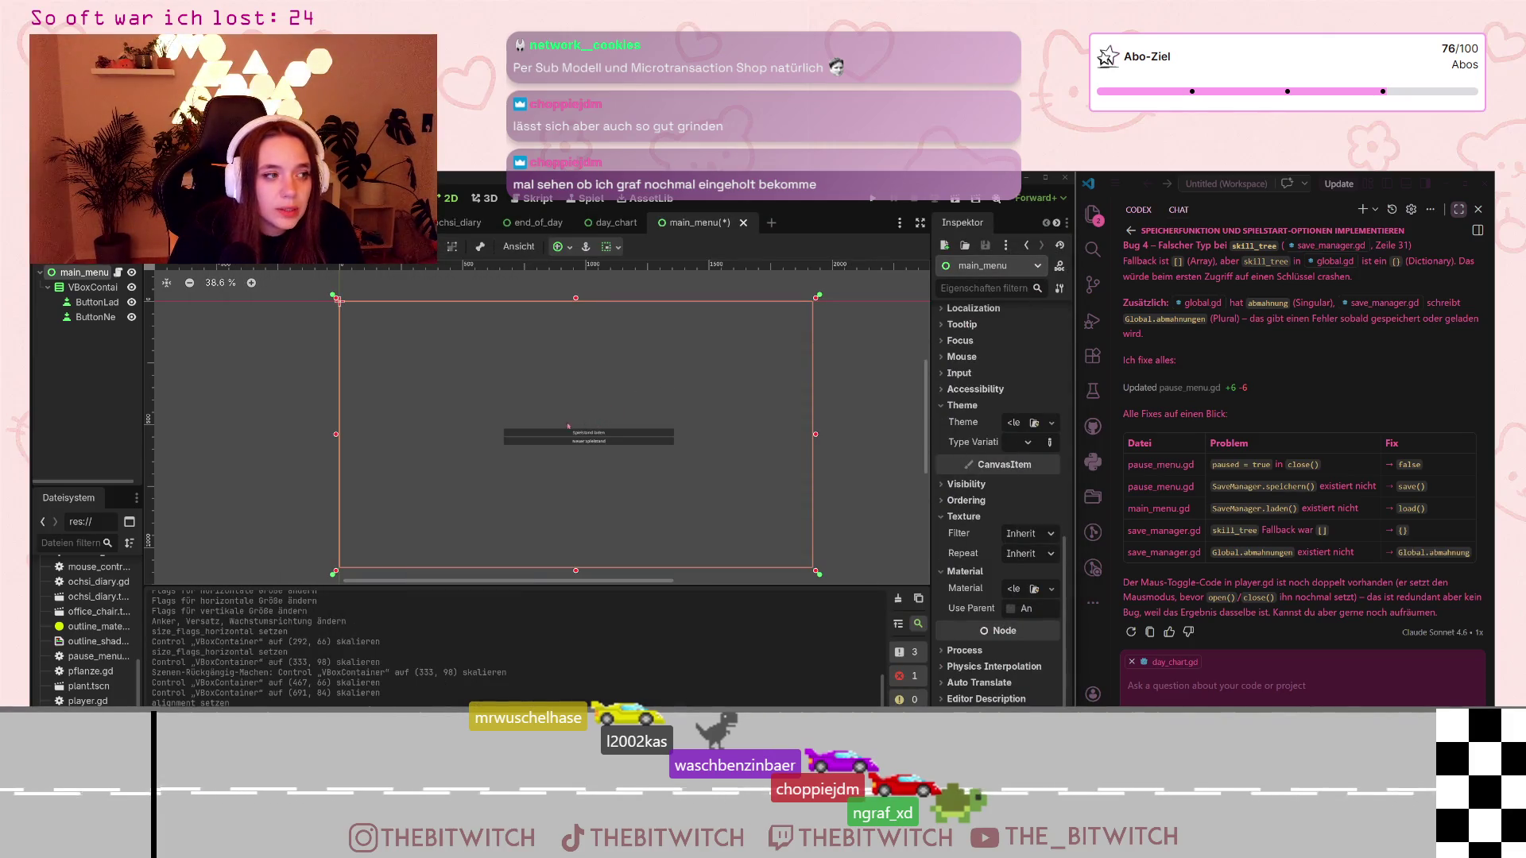